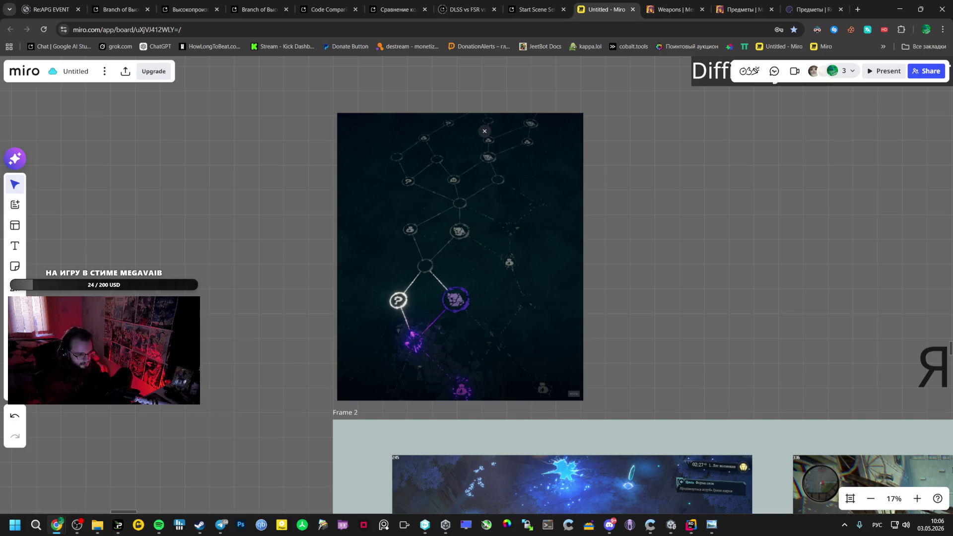
Create the text ПЕРЕДАЧА ЗОЛОТО right of the image and set its font size to 288
click(15, 246)
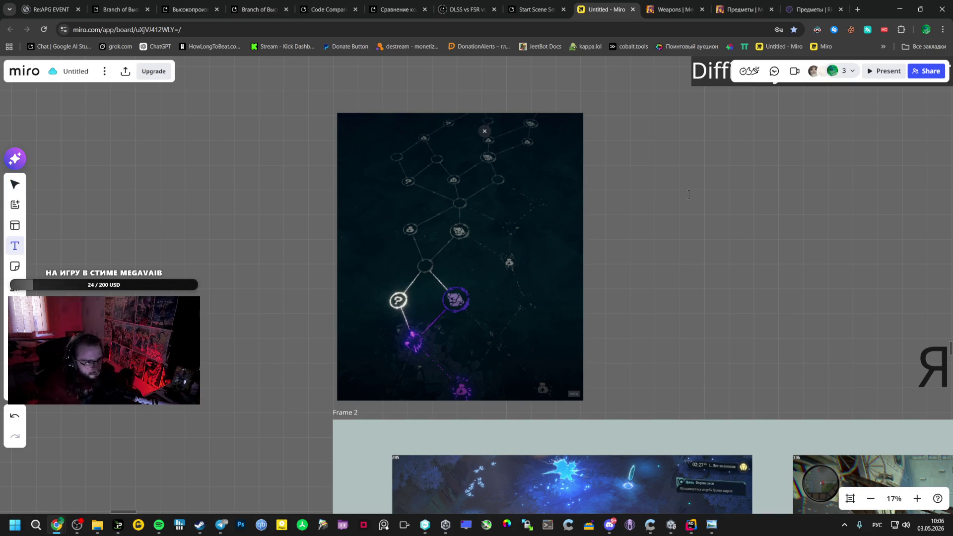
click(668, 188)
text(ДАЧА)
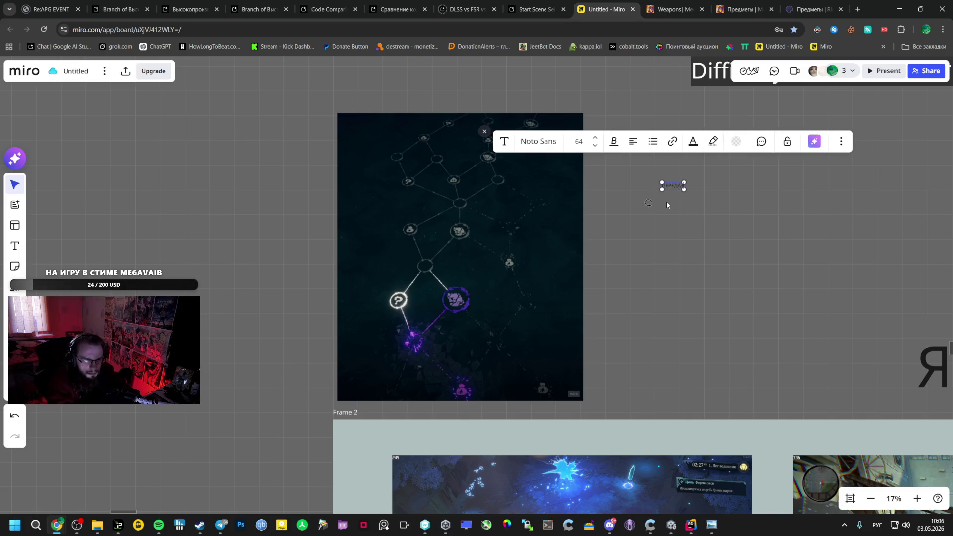
text( З)
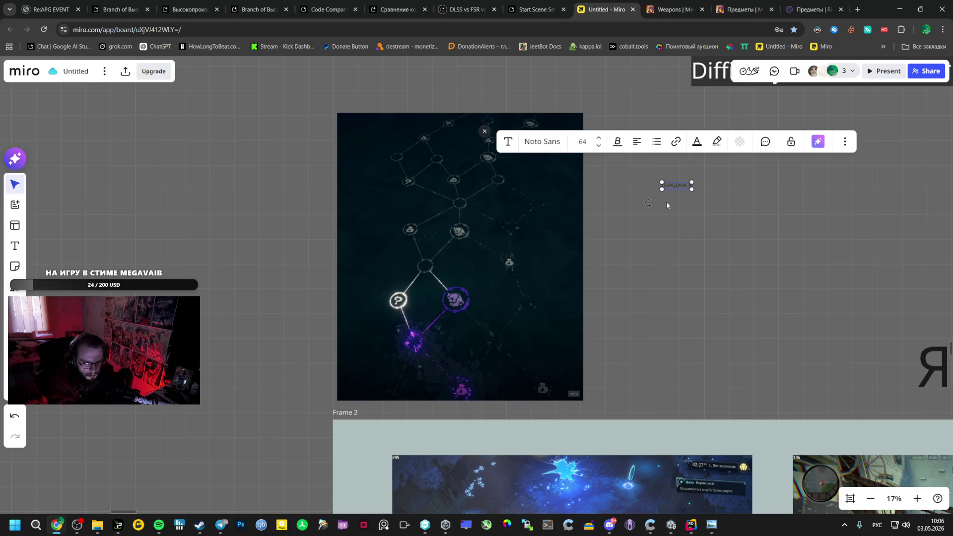
text(ОЛОТО)
key(Escape)
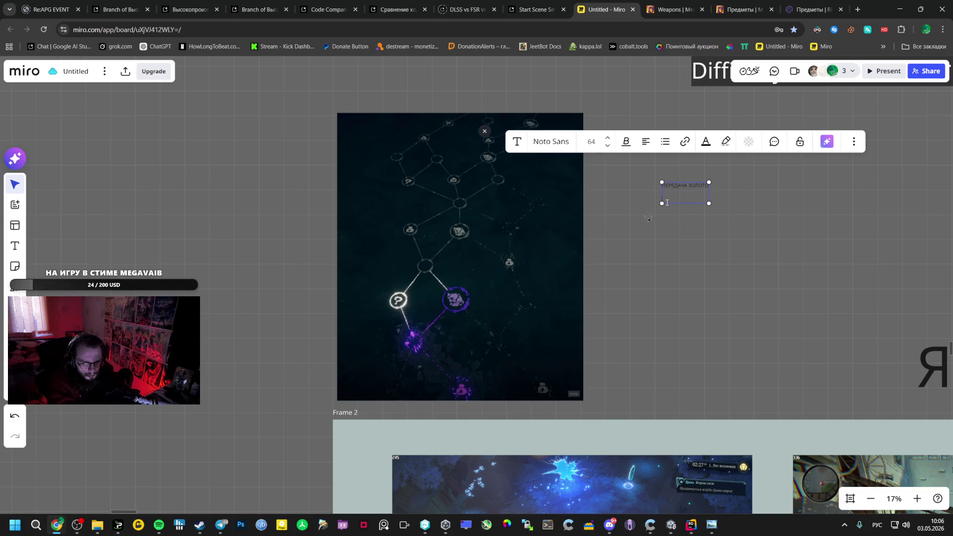
click(591, 142)
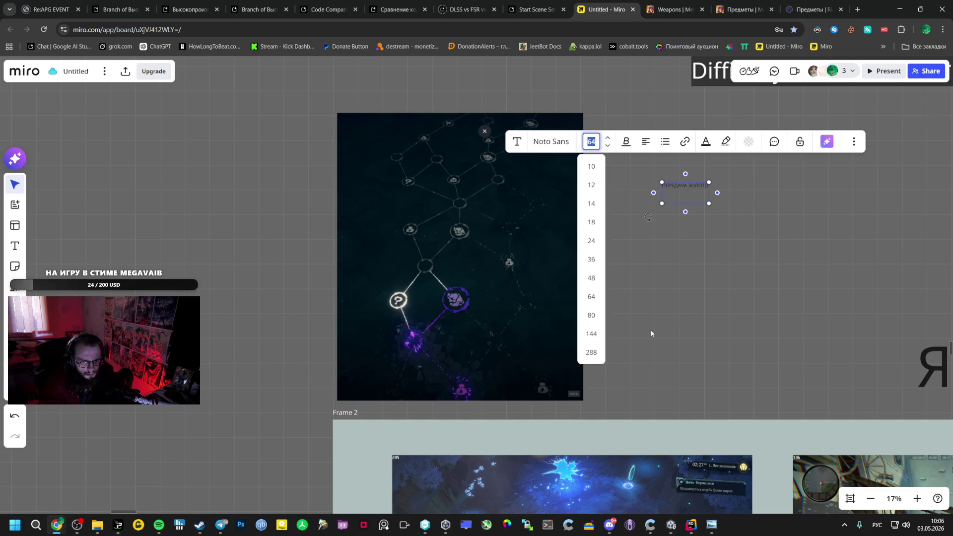
click(595, 355)
click(751, 278)
Keep the heading on one line and move it up beside the image's top edge
double_click(712, 204)
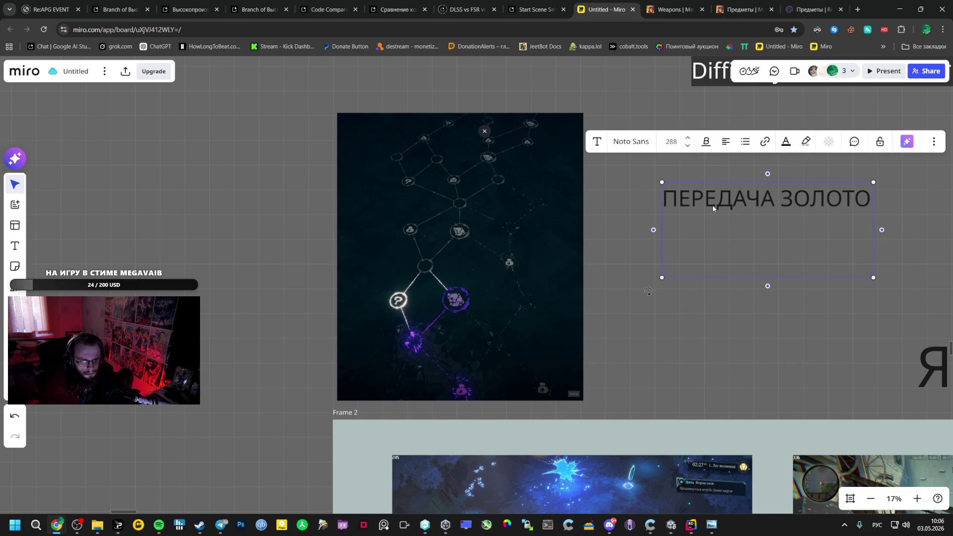
key(Return)
key(BackSpace)
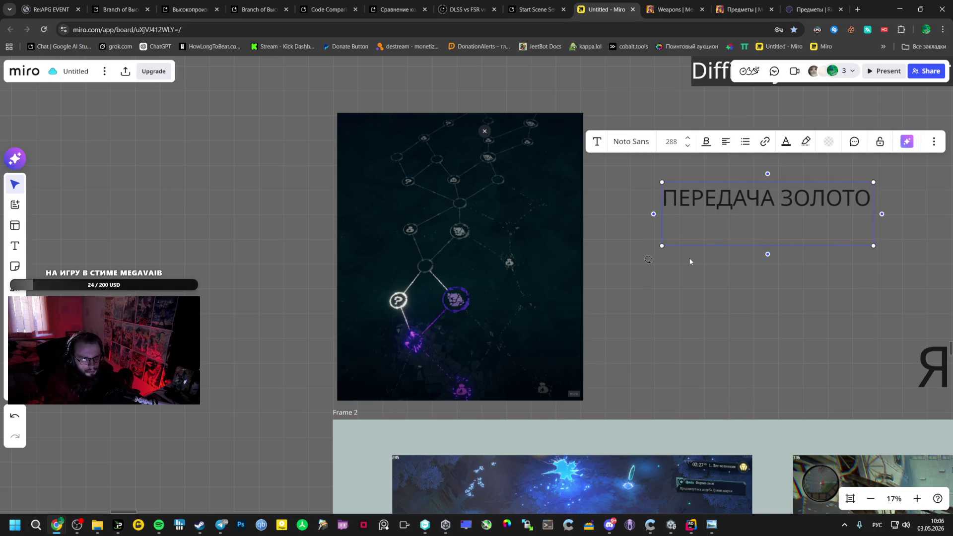
click(706, 261)
drag(688, 195, 648, 126)
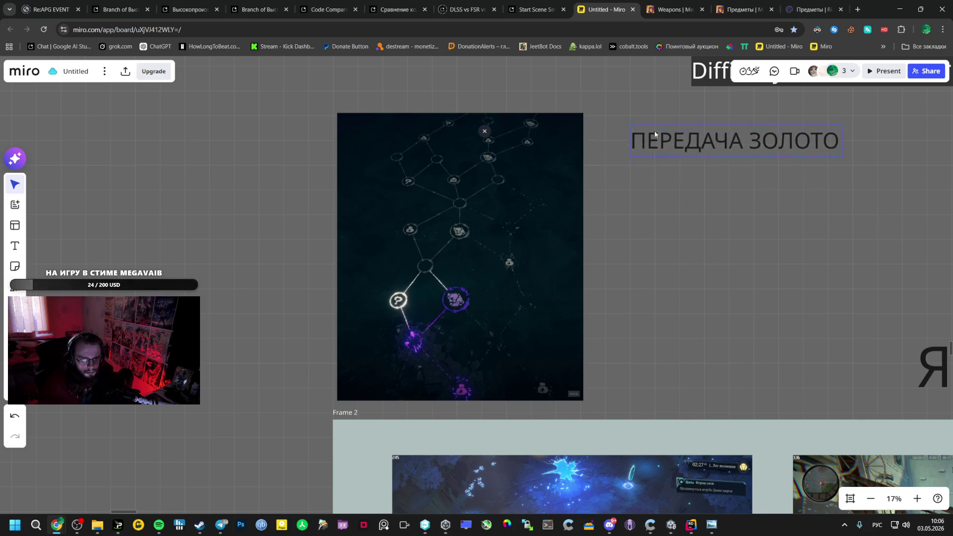
click(16, 245)
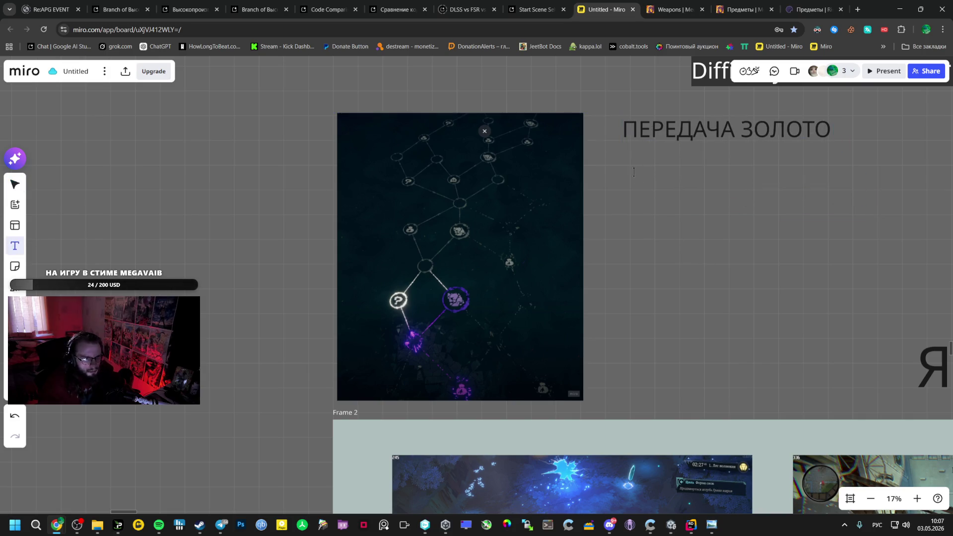
Add the line Хаб магазин с рандом шмотками у каждого below the heading and nudge the heading left
click(625, 170)
text(Хаб)
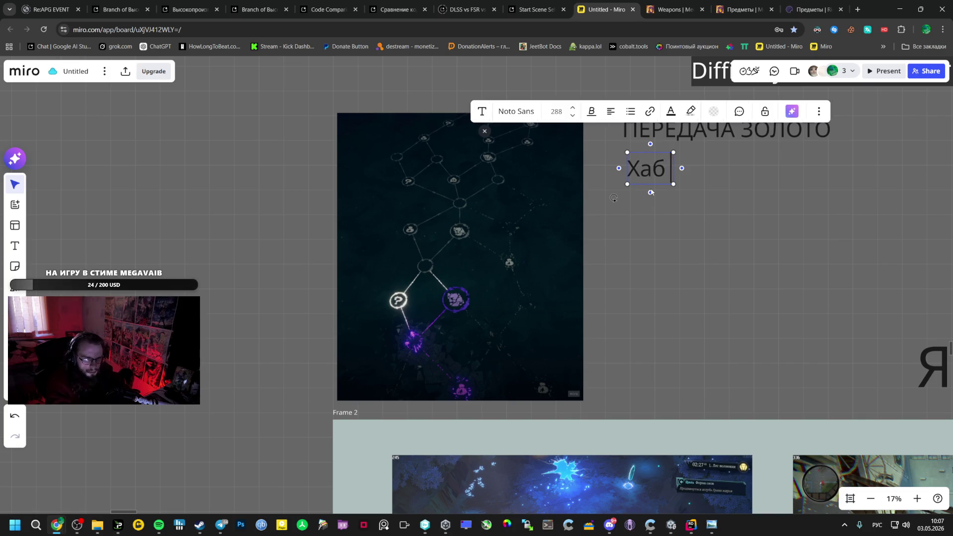
text( магазин)
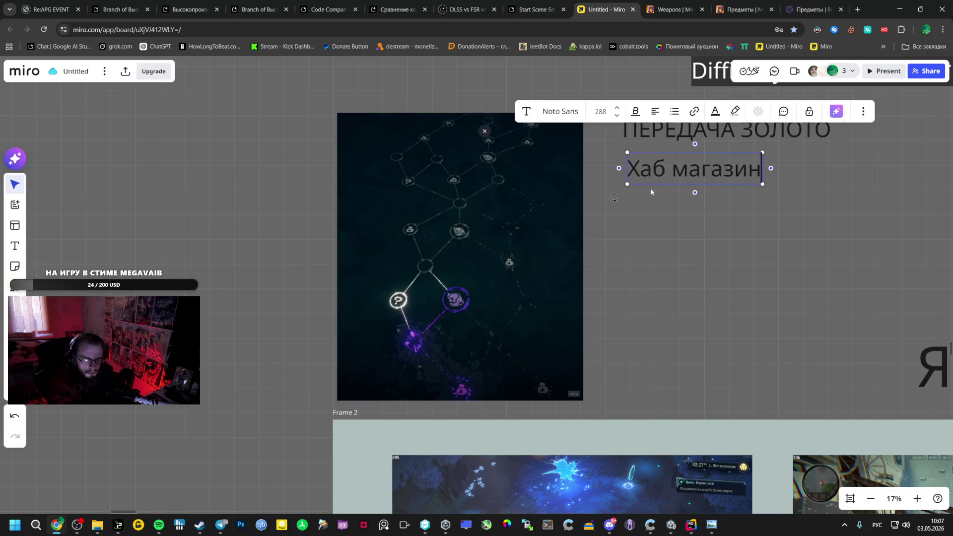
text( с)
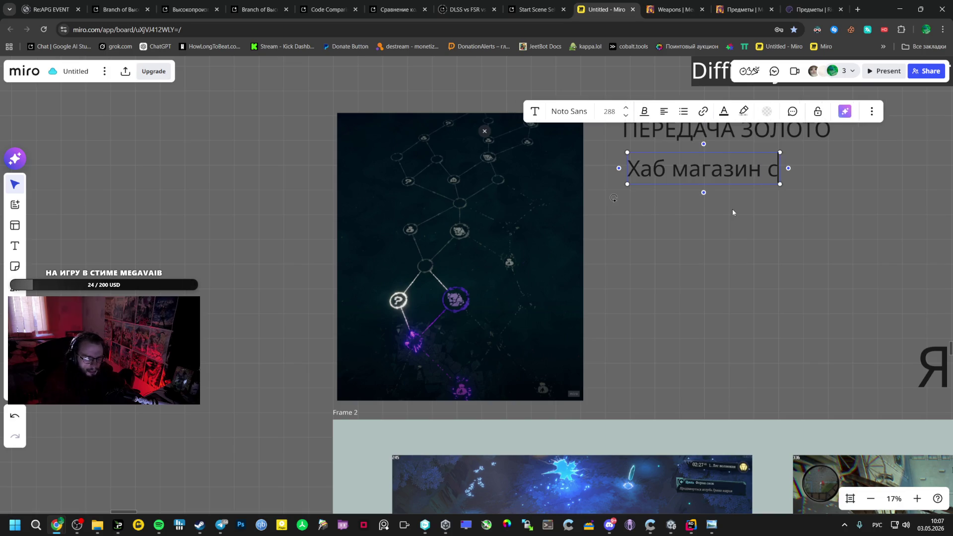
text( рандом шмотк)
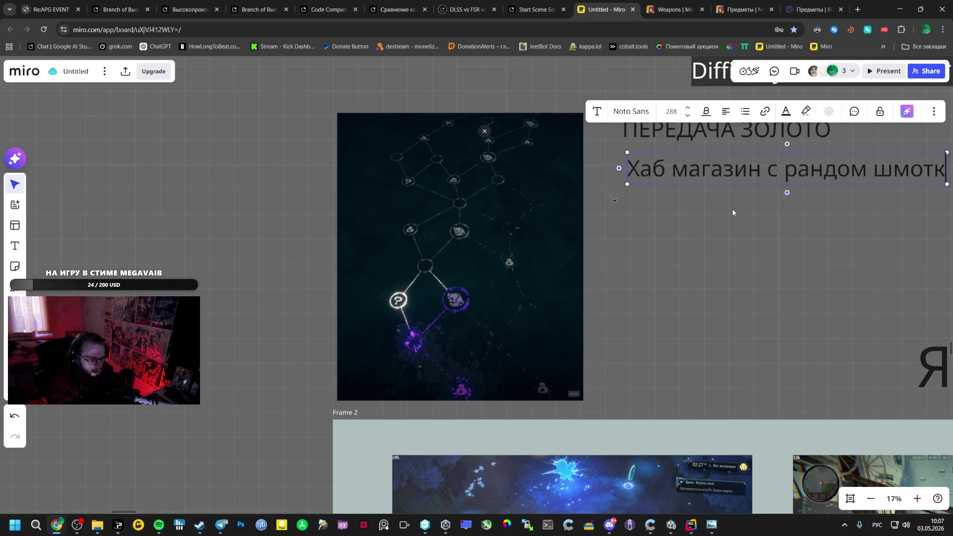
text(ами у каж)
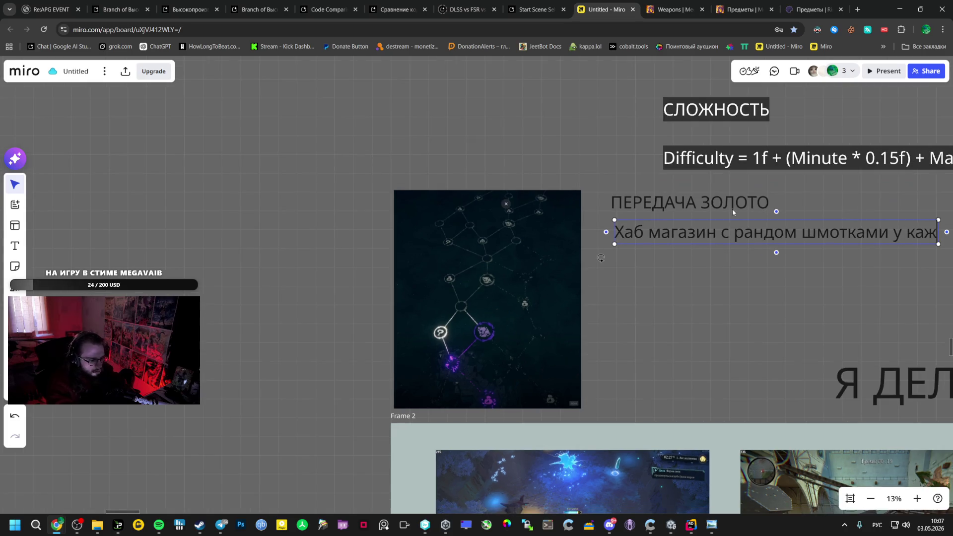
text(дого)
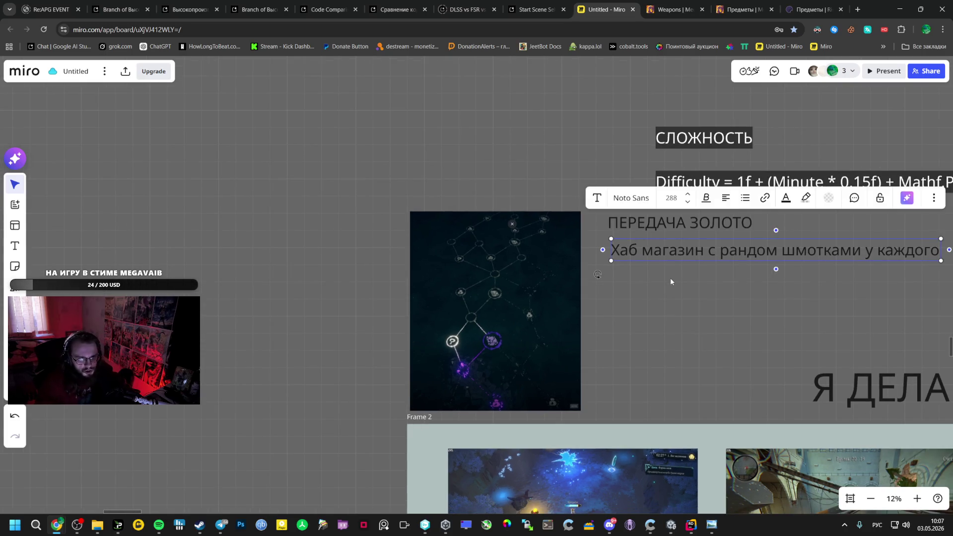
click(670, 278)
drag(680, 224, 672, 220)
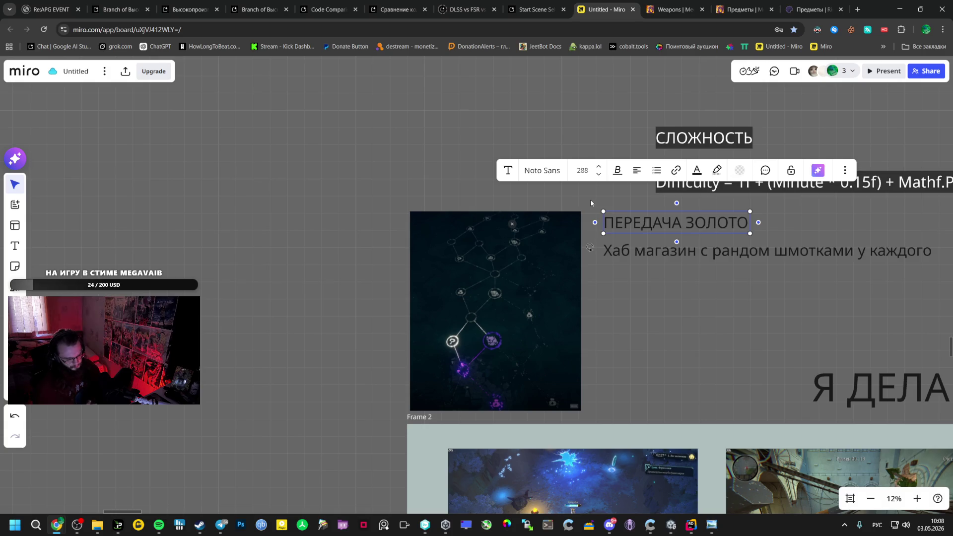
click(158, 188)
drag(158, 188, 495, 207)
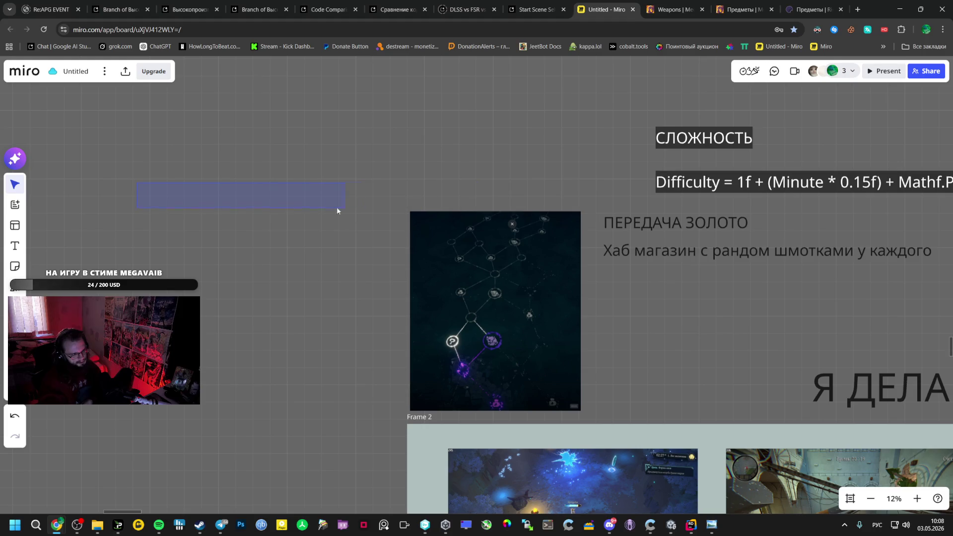
drag(337, 210, 242, 199)
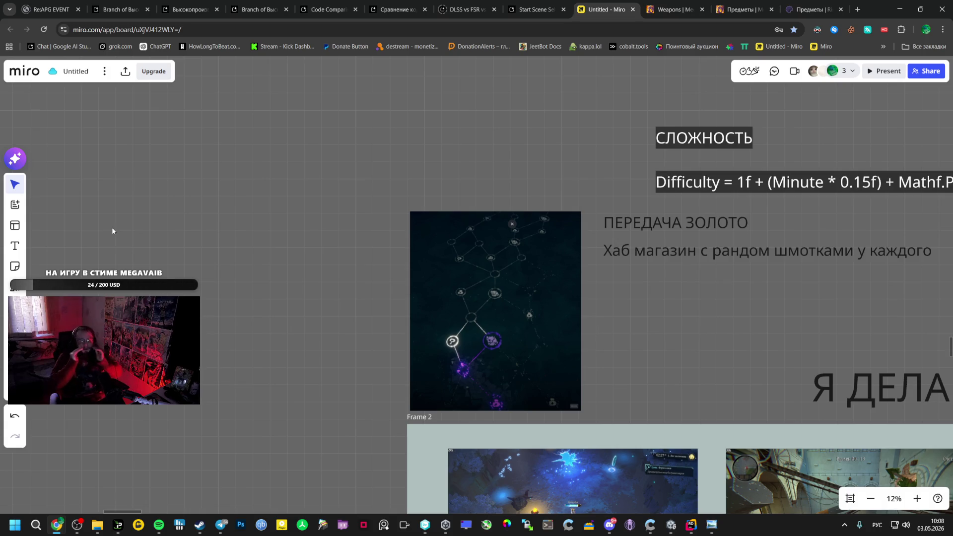
click(14, 246)
click(318, 148)
key(Escape)
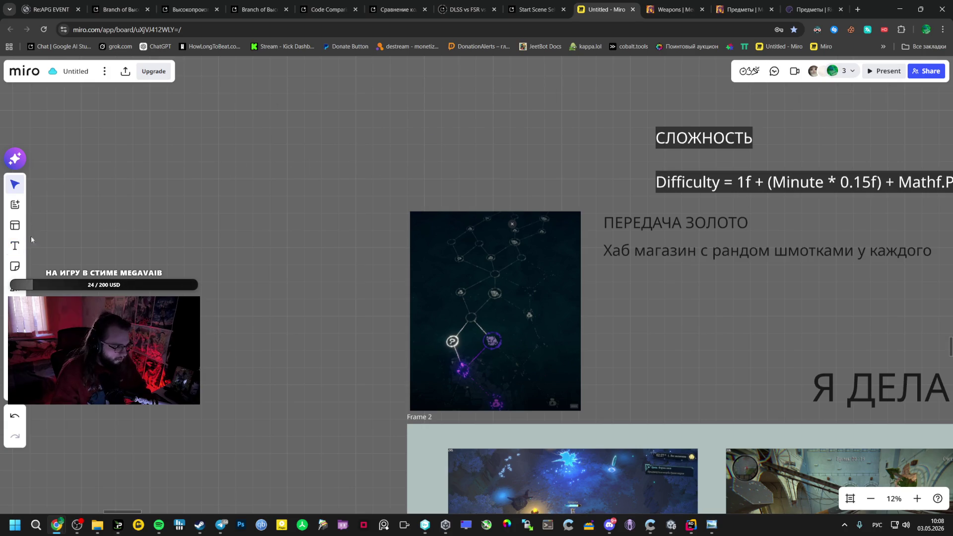
key(p)
Sketch a long green bar outline divided into five sections
mouse_move(167, 166)
mouse_down()
mouse_move(277, 193)
mouse_move(538, 194)
mouse_up()
drag(529, 160, 151, 161)
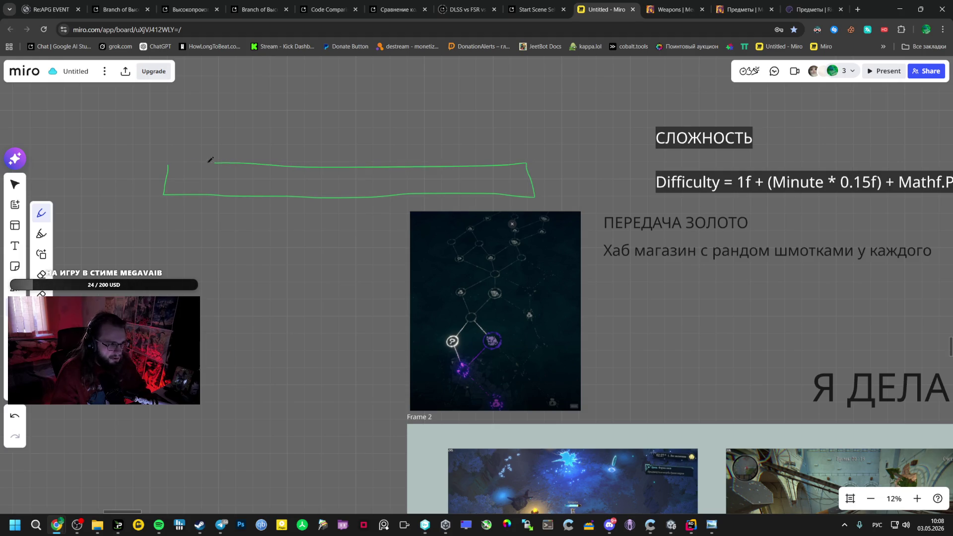
drag(260, 184, 258, 198)
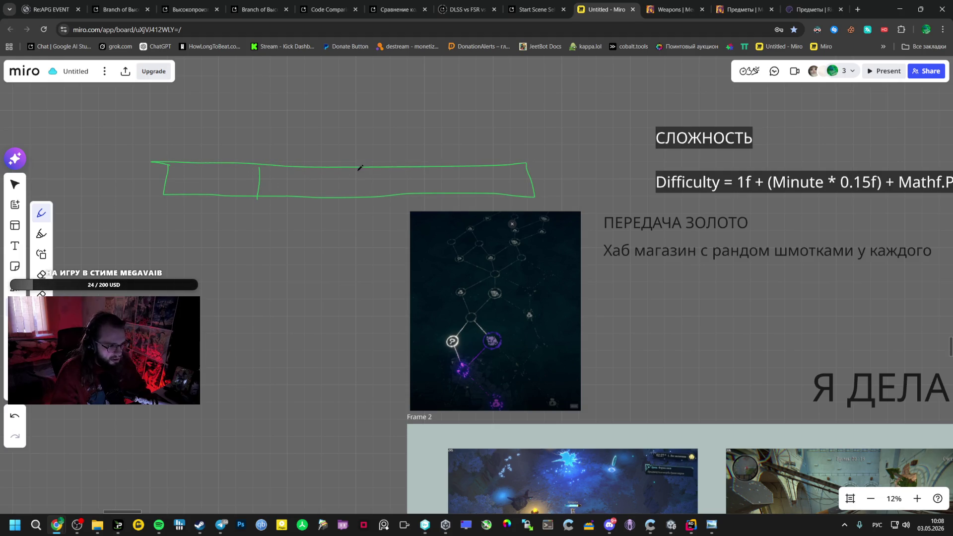
drag(359, 172, 359, 197)
drag(467, 170, 470, 187)
mouse_move(526, 157)
mouse_down()
mouse_move(606, 161)
mouse_move(539, 200)
mouse_up()
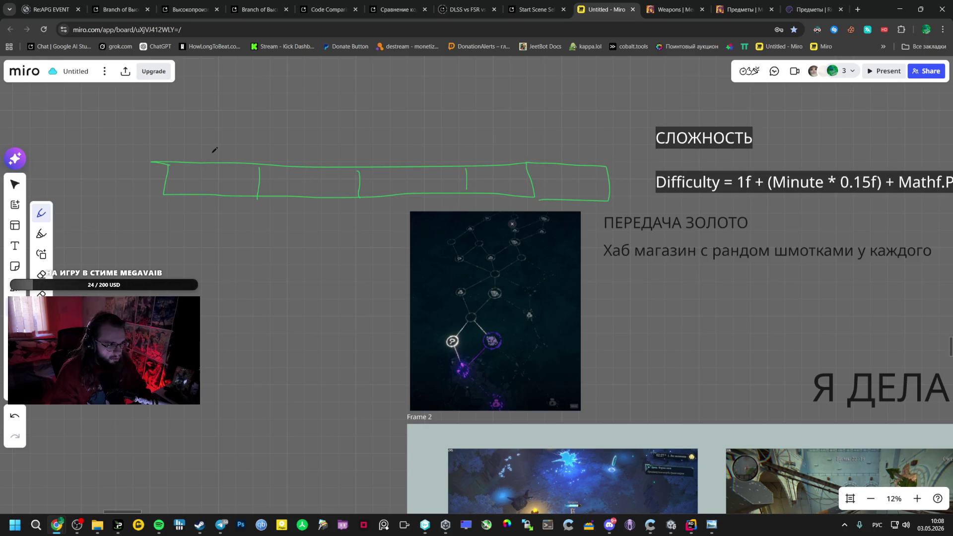
Number the sections 1 to 5 above the bar and mark the first section
drag(212, 153, 225, 146)
drag(316, 153, 332, 160)
drag(412, 144, 422, 156)
drag(484, 145, 501, 154)
drag(573, 156, 559, 159)
drag(569, 147, 587, 145)
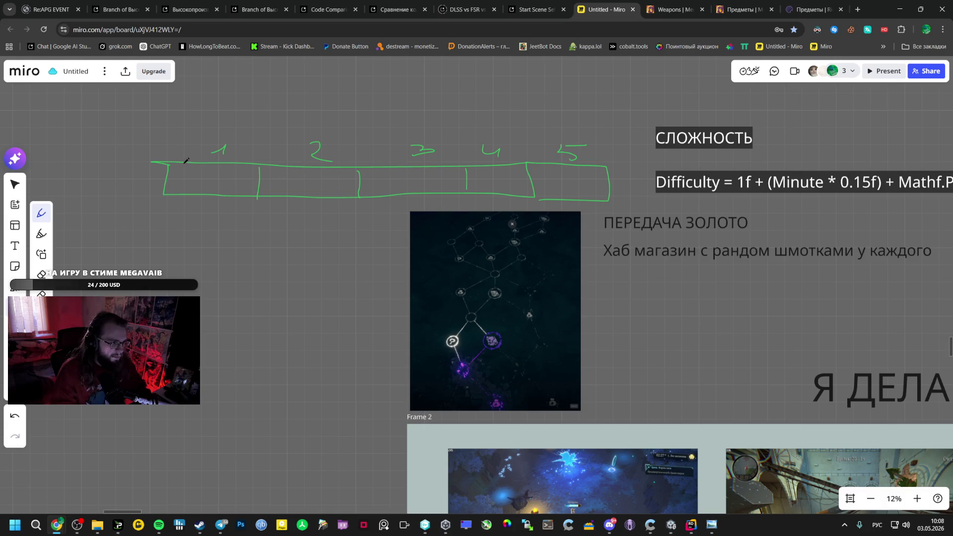
drag(180, 164, 172, 192)
Draw hooked arcs above the bar, including a large arrow from 5 back to 2
drag(224, 207, 297, 210)
mouse_move(420, 138)
mouse_down()
mouse_move(319, 124)
mouse_move(315, 131)
mouse_up()
drag(499, 142, 477, 122)
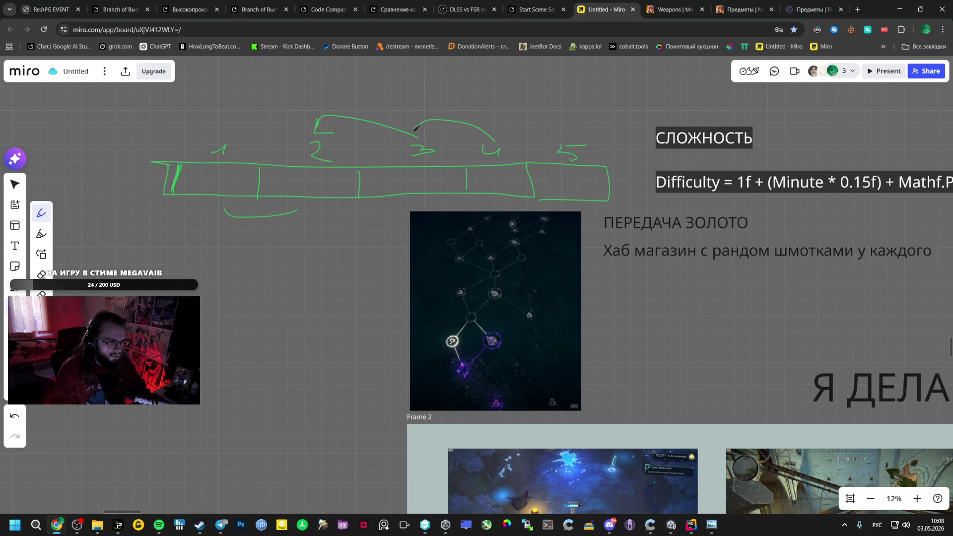
drag(415, 128, 436, 136)
mouse_move(569, 141)
mouse_down()
mouse_move(379, 90)
mouse_move(326, 115)
mouse_up()
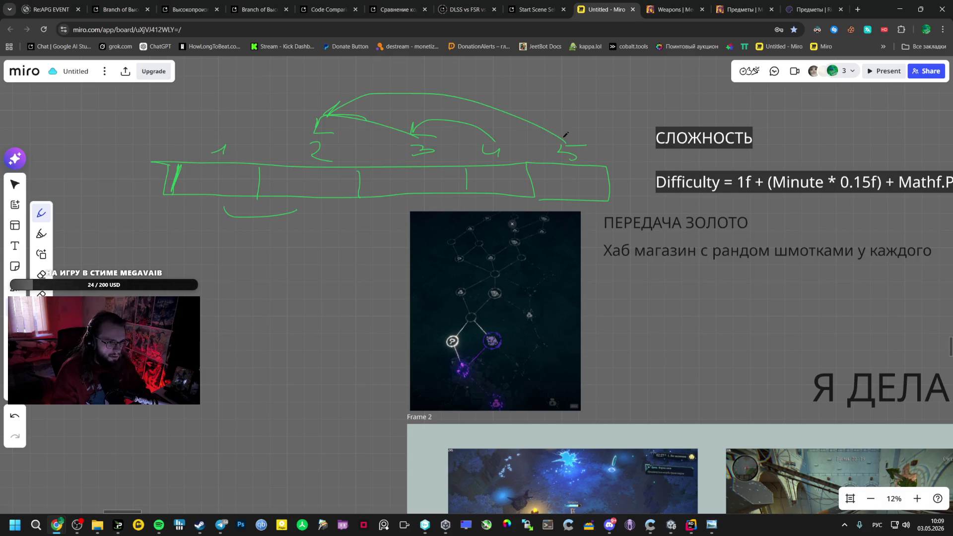
drag(565, 136, 566, 138)
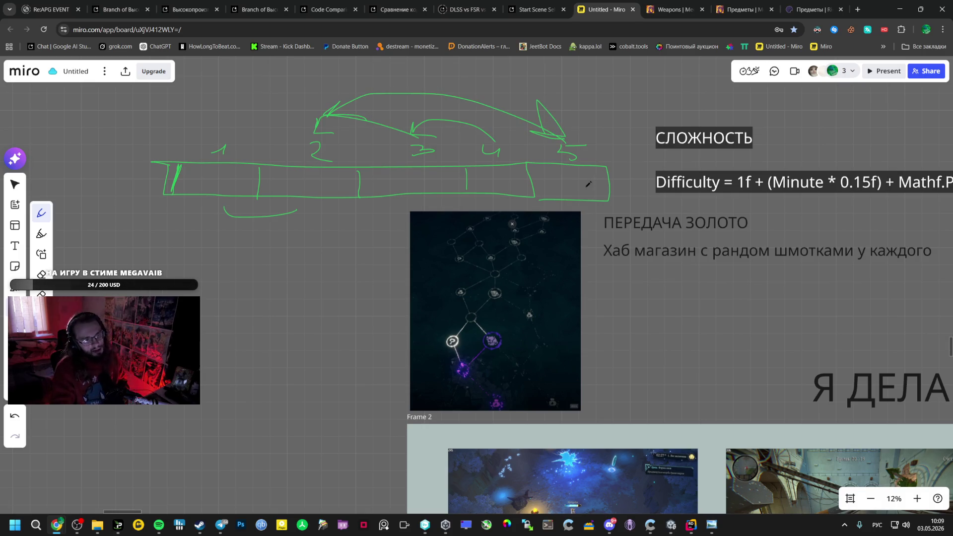
Write 1, 1, 2, 2 inside the middle sections of the bar
drag(346, 182, 355, 193)
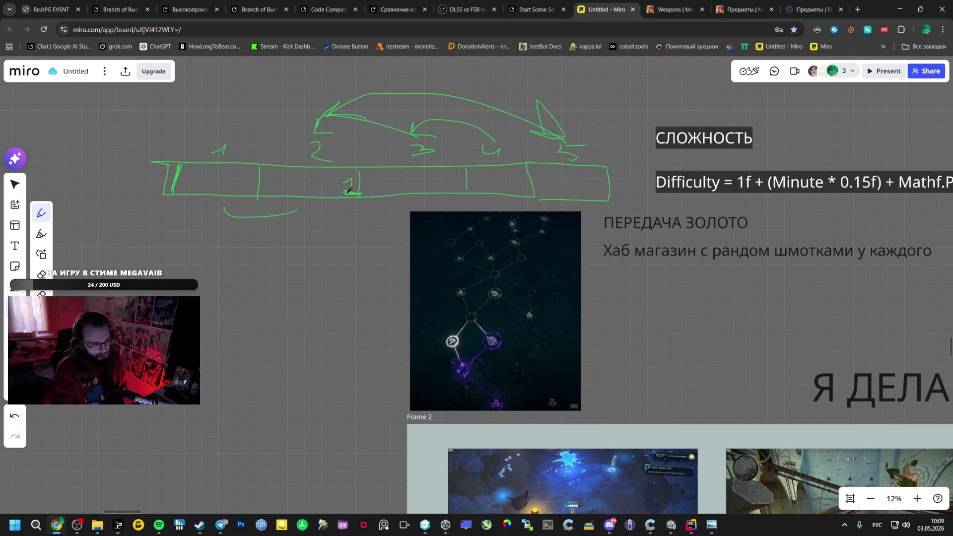
drag(457, 176, 466, 190)
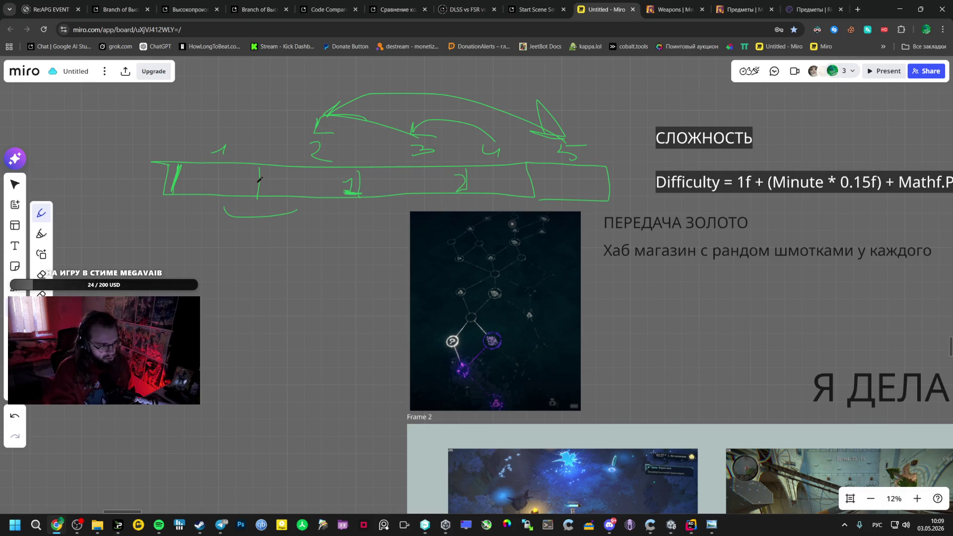
drag(243, 182, 252, 192)
drag(347, 189, 360, 195)
drag(455, 183, 466, 191)
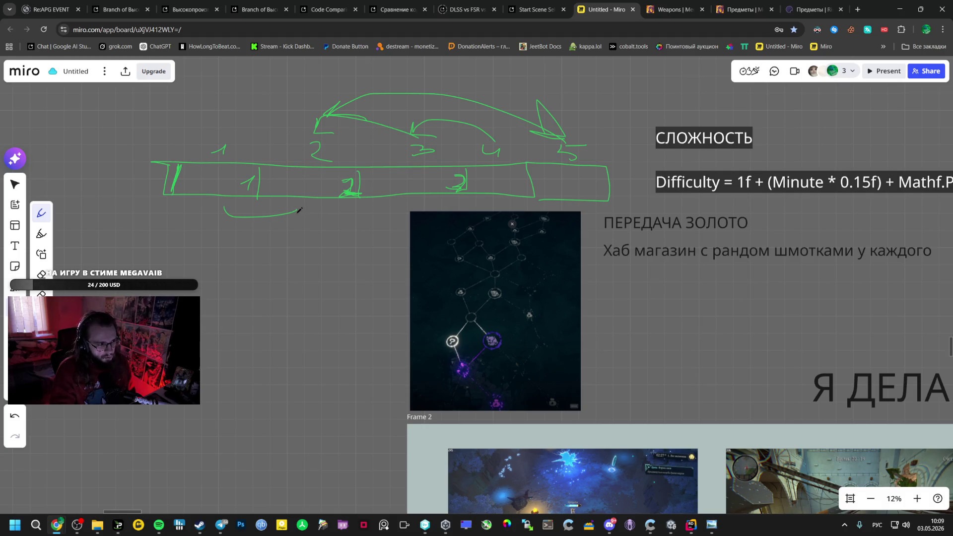
Add curved arrows with arrowheads beneath the bar sketch
drag(296, 206, 303, 216)
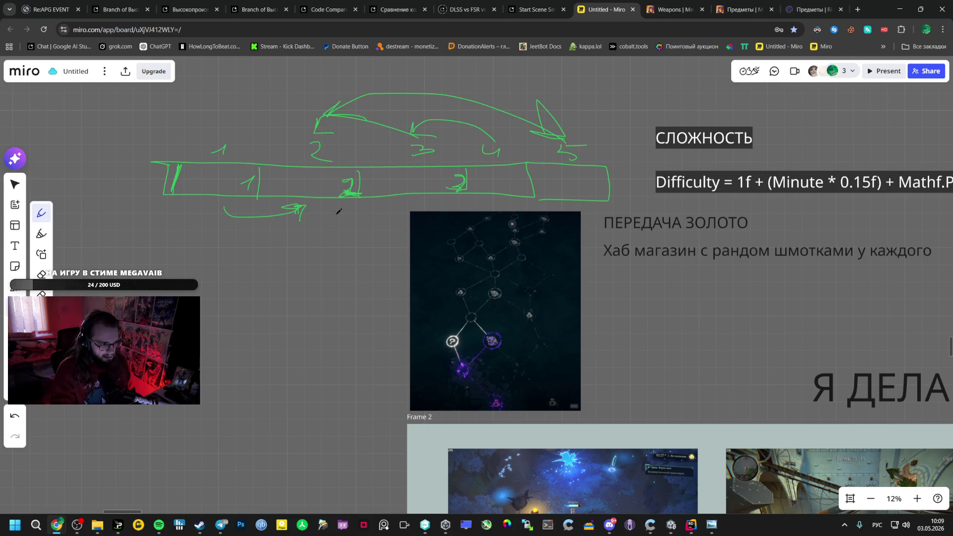
mouse_move(338, 211)
mouse_down()
mouse_move(406, 201)
mouse_move(487, 209)
mouse_up()
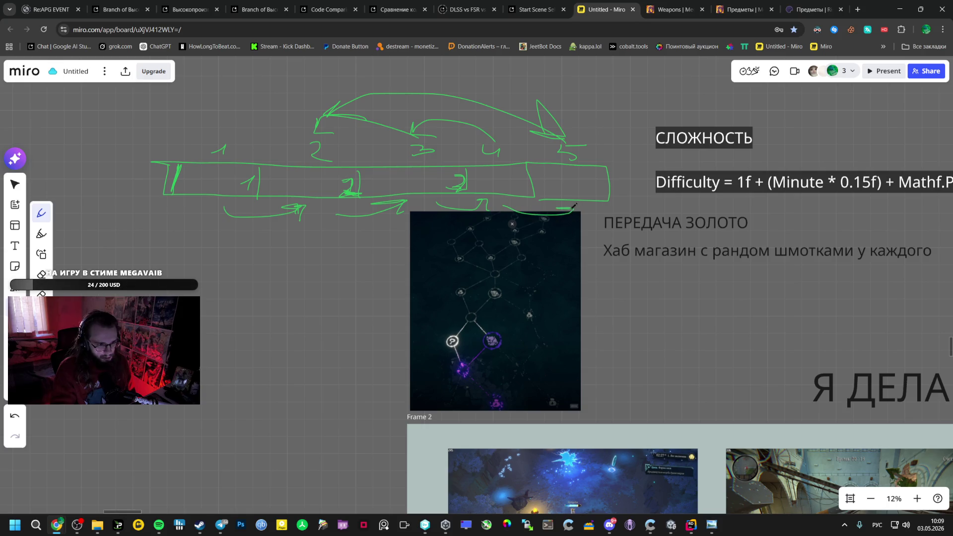
drag(575, 216, 557, 203)
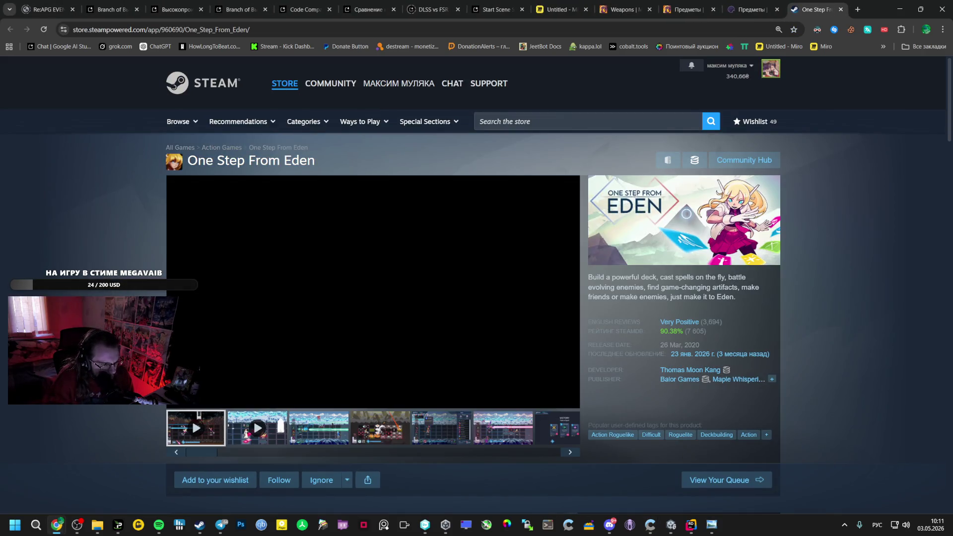
Browse One Step From Eden's gameplay, deck-building and battle screenshots, then return to the Miro board
click(375, 426)
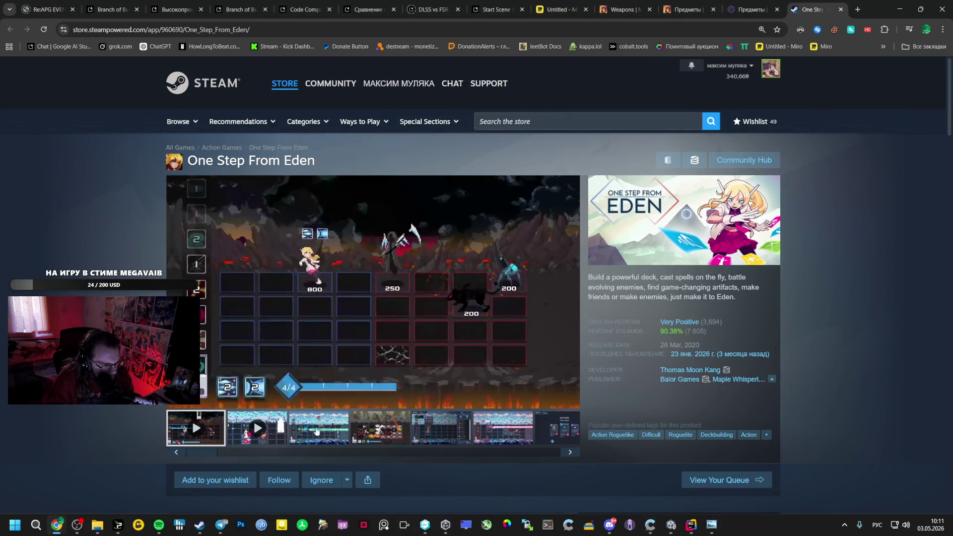
click(427, 424)
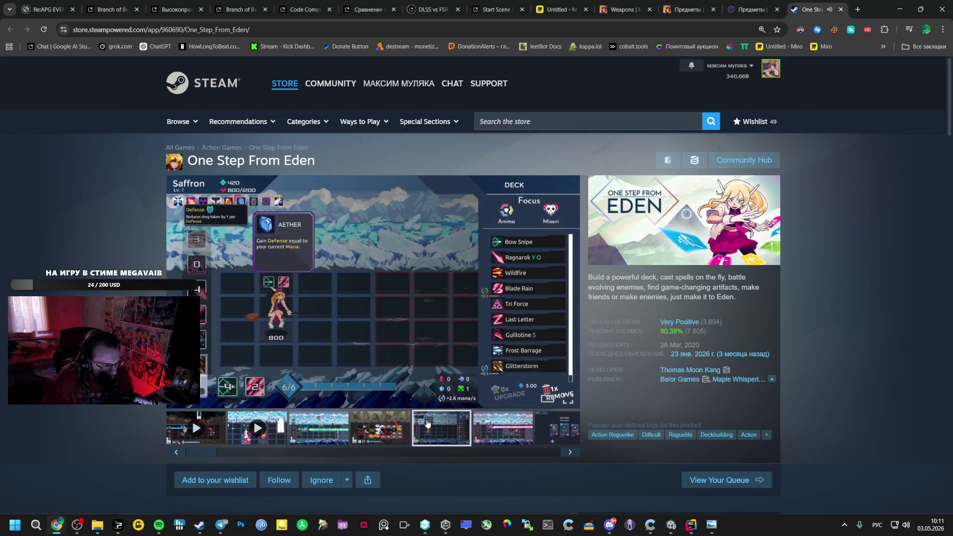
mouse_move(468, 340)
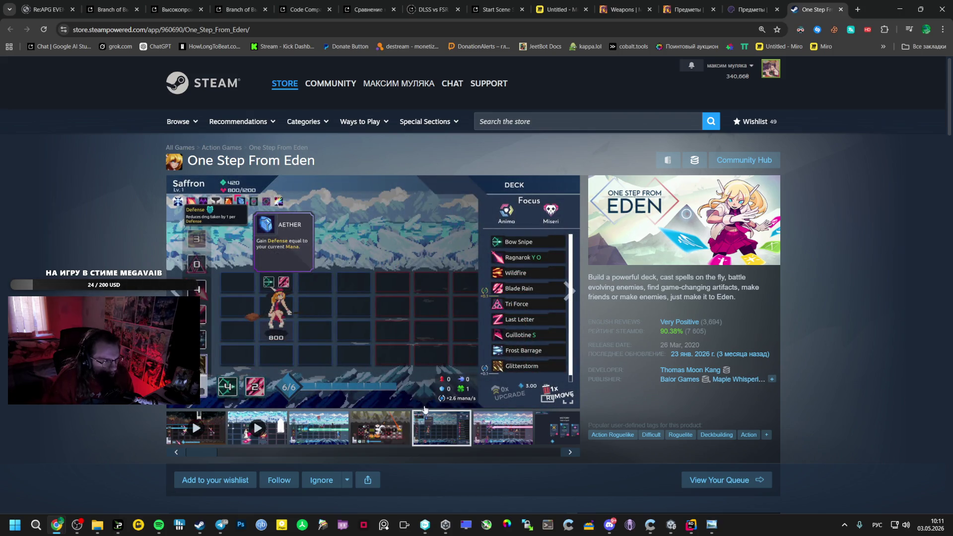
click(486, 422)
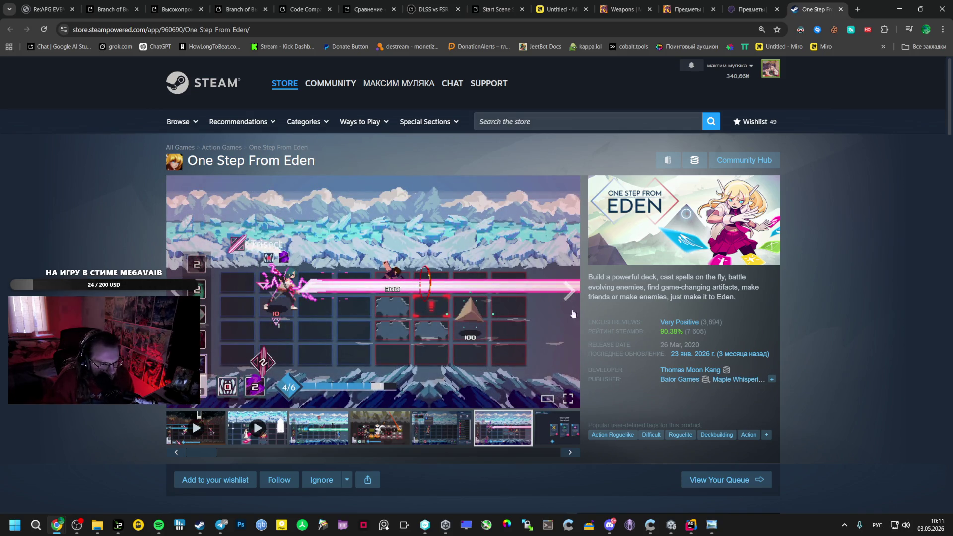
scroll(573, 314, down, 3)
scroll(582, 322, up, 5)
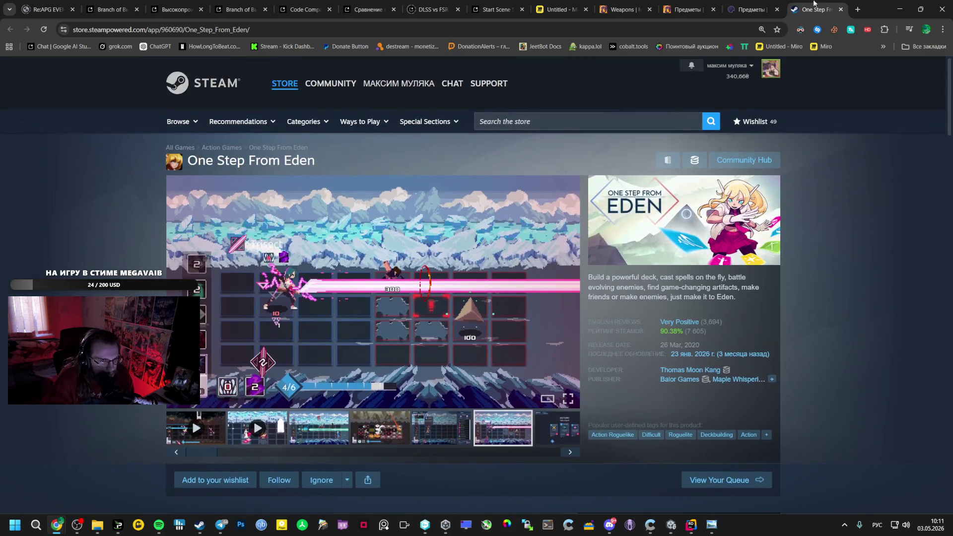
click(564, 9)
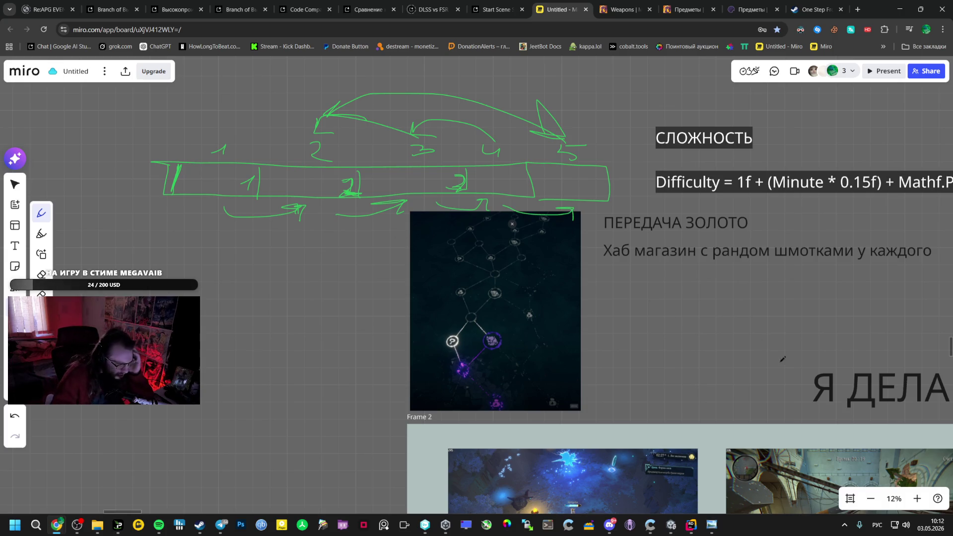
Draw a green arrow leftward from the map screenshot and pan to reveal Frame 2
mouse_move(424, 334)
mouse_down()
mouse_move(280, 271)
mouse_move(283, 284)
mouse_up()
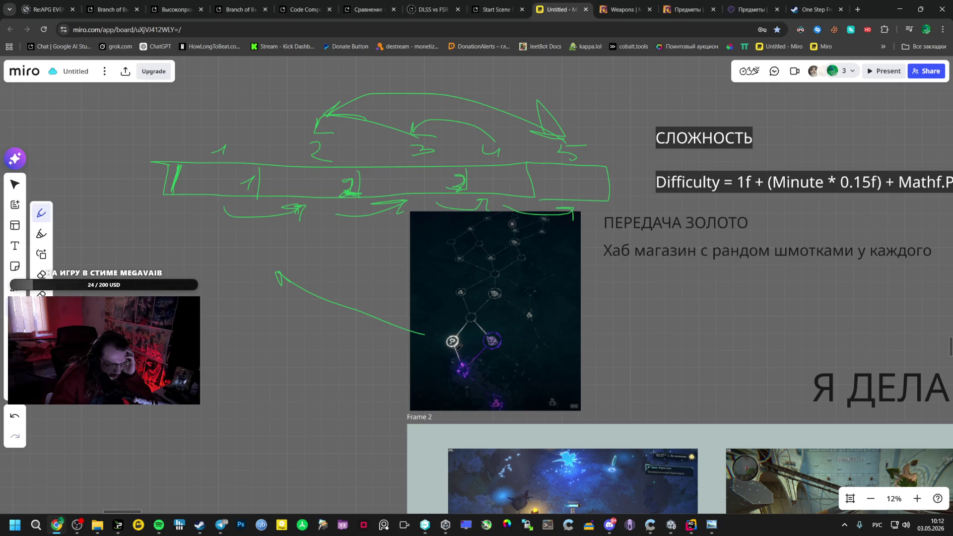
scroll(459, 346, down, 3)
drag(627, 357, 490, 272)
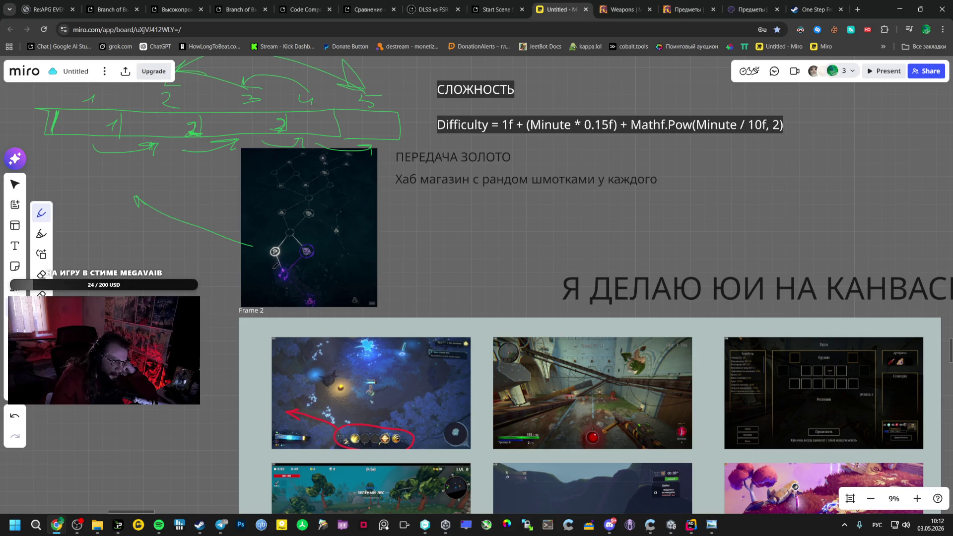
scroll(147, 232, up, 2)
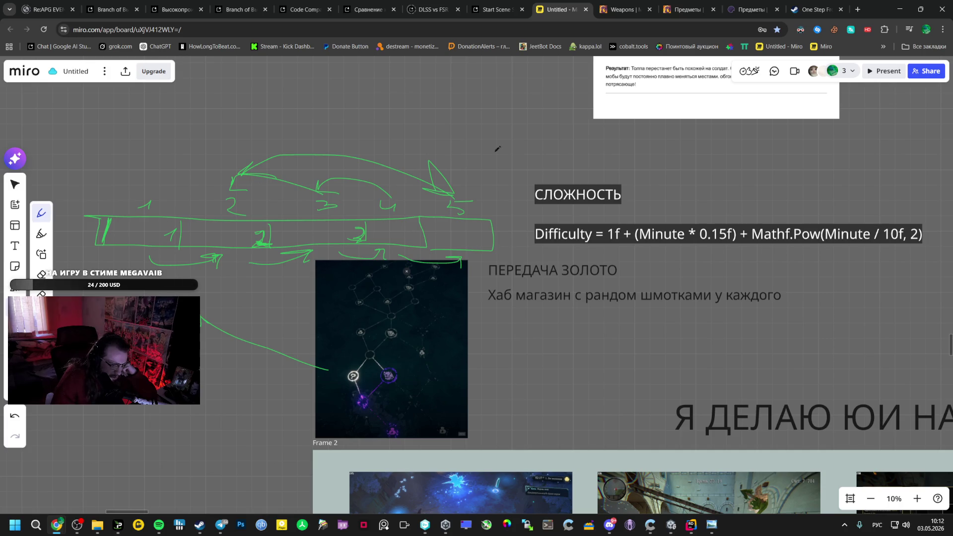
scroll(703, 192, down, 3)
scroll(615, 293, right, 5)
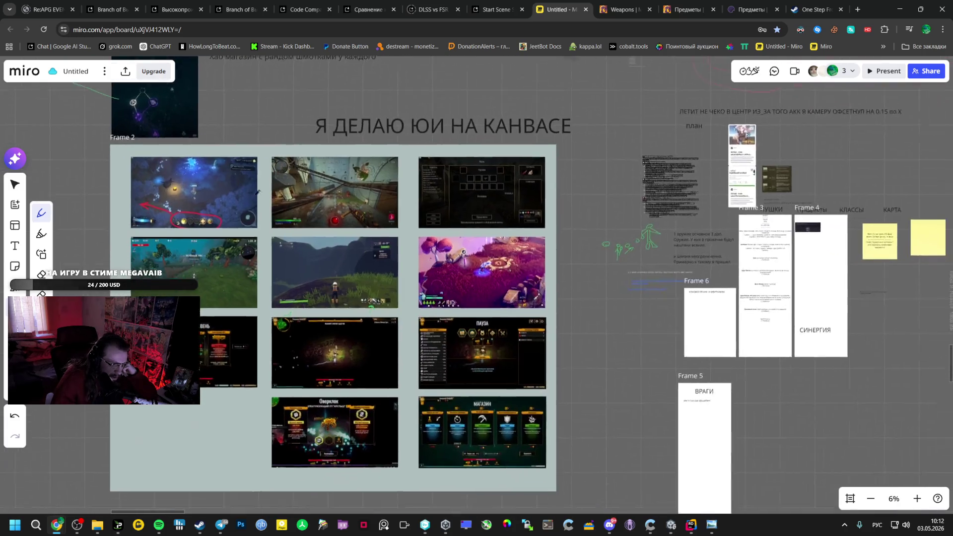
scroll(308, 234, up, 3)
scroll(374, 301, up, 3)
scroll(376, 298, up, 3)
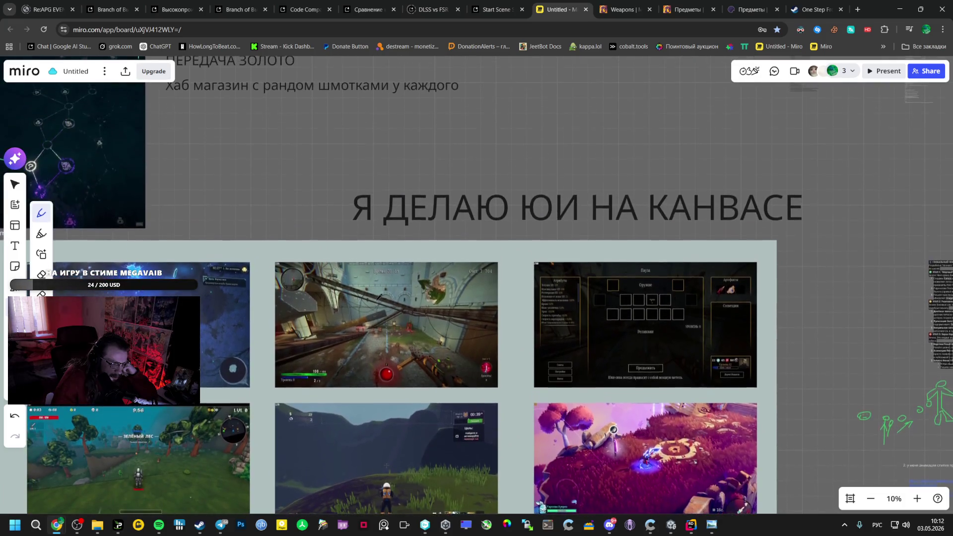
scroll(317, 250, up, 5)
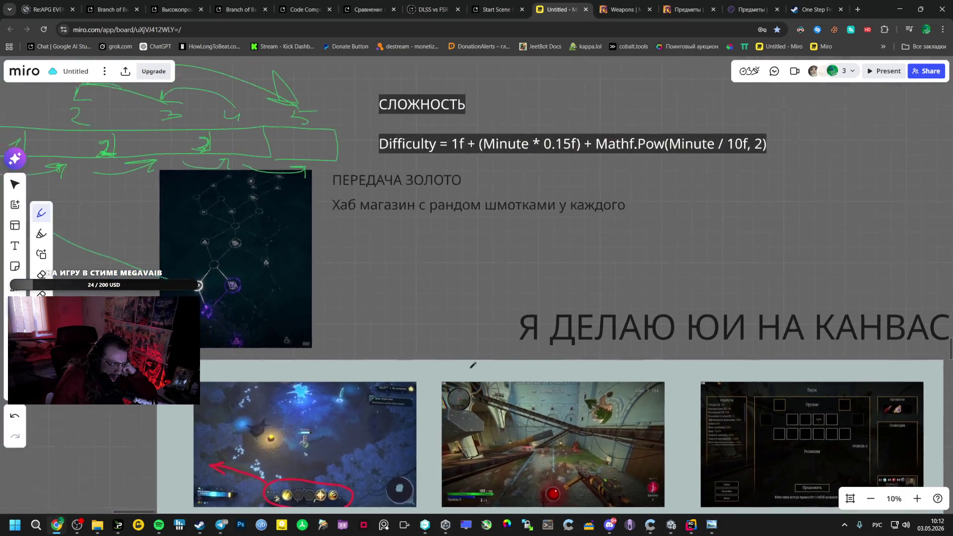
scroll(373, 298, left, 5)
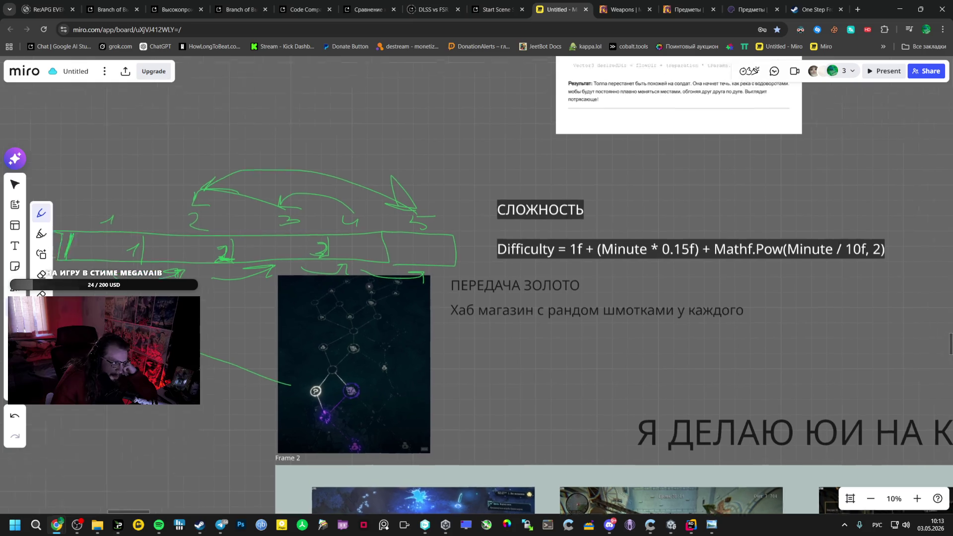
scroll(311, 312, up, 2)
scroll(311, 313, left, 3)
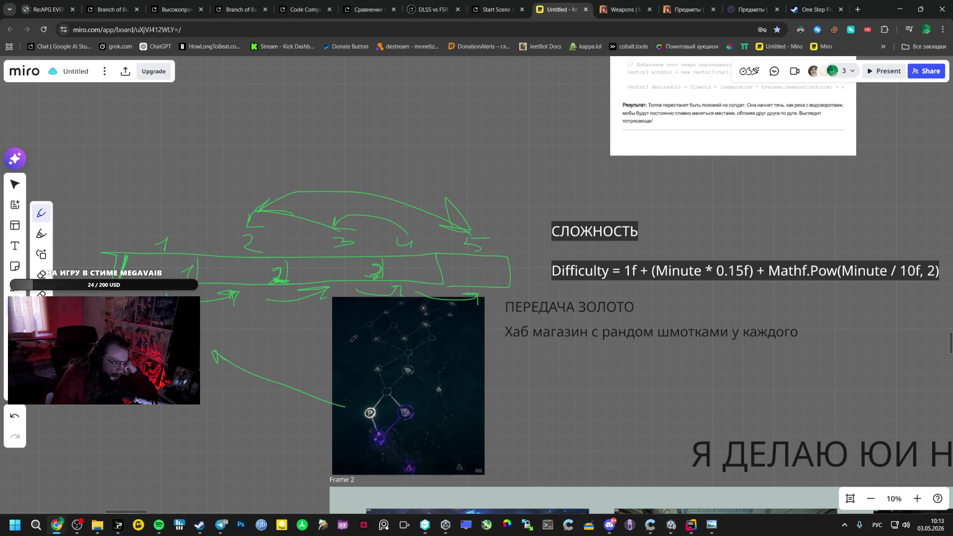
Strike a green X stroke across the skill-tree map screenshot
drag(445, 346, 387, 419)
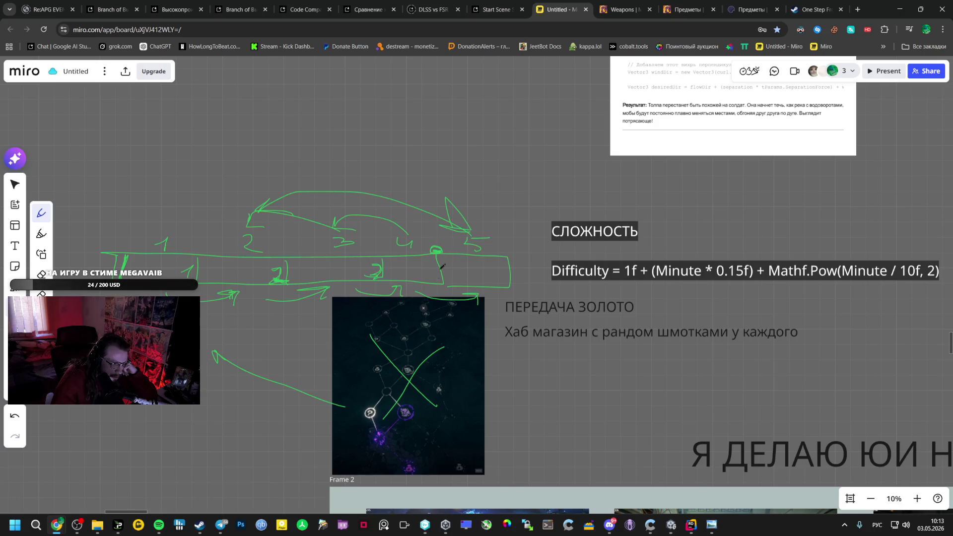
Cover the map screenshot with more green X strokes
drag(428, 328, 371, 388)
drag(388, 322, 452, 388)
drag(437, 322, 417, 393)
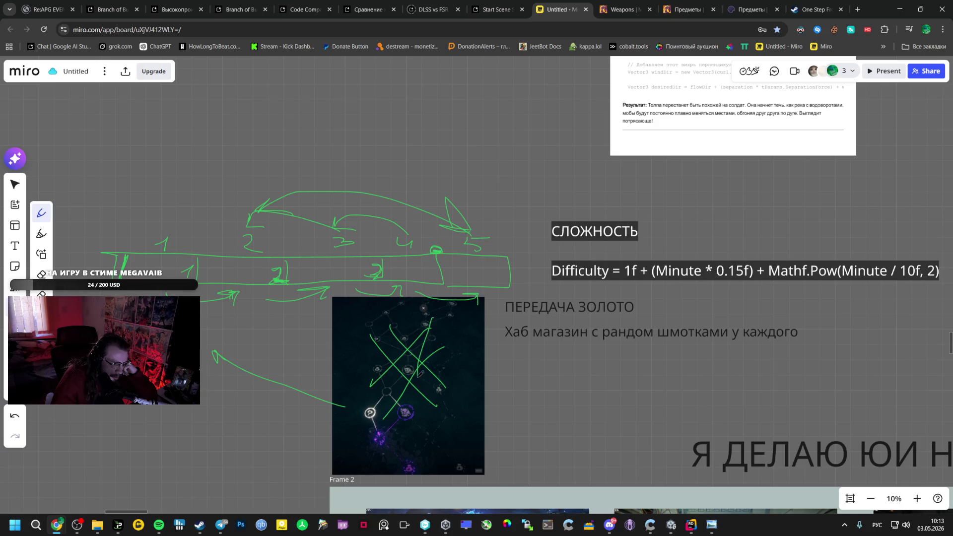
mouse_move(434, 309)
mouse_down()
mouse_move(477, 349)
mouse_move(436, 328)
mouse_move(463, 344)
mouse_up()
Draw a long arrow down from the bar, write 10–15, and add an upward arrow beside it
drag(216, 218, 318, 234)
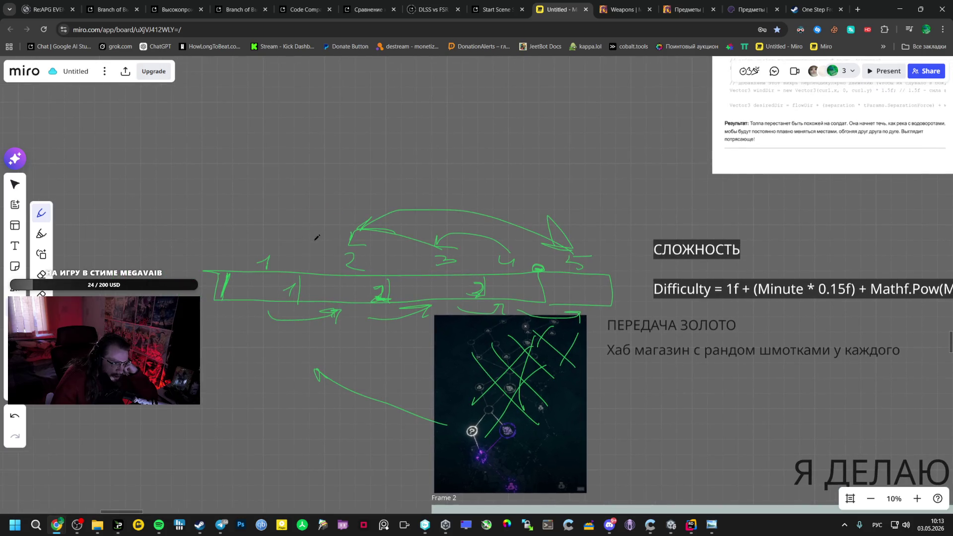
mouse_move(225, 325)
mouse_down()
mouse_move(186, 425)
mouse_move(214, 435)
mouse_move(298, 391)
mouse_up()
scroll(247, 421, left, 5)
scroll(245, 420, down, 3)
mouse_move(282, 439)
mouse_down()
mouse_move(298, 392)
mouse_move(378, 440)
mouse_up()
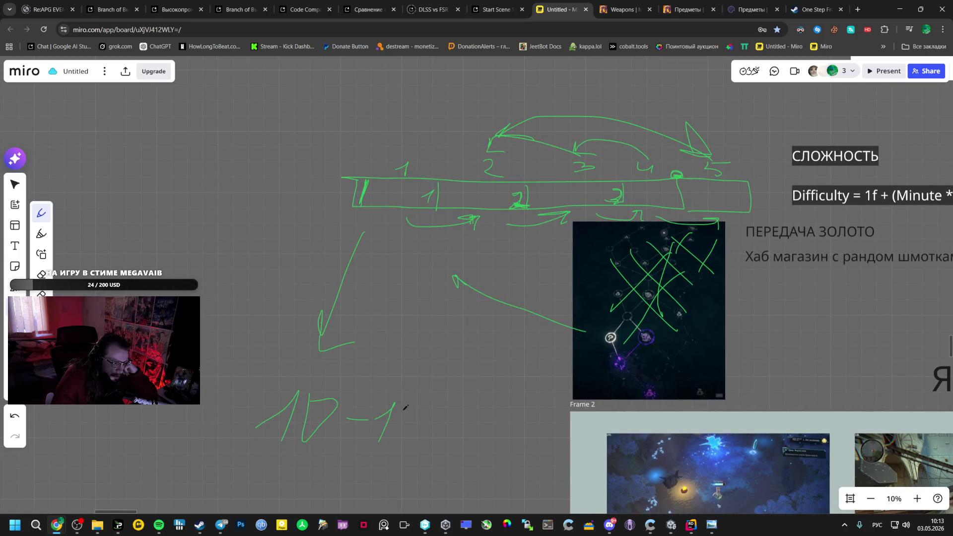
drag(401, 408, 406, 441)
drag(400, 407, 414, 407)
drag(410, 407, 429, 406)
drag(436, 178, 447, 176)
drag(457, 417, 511, 267)
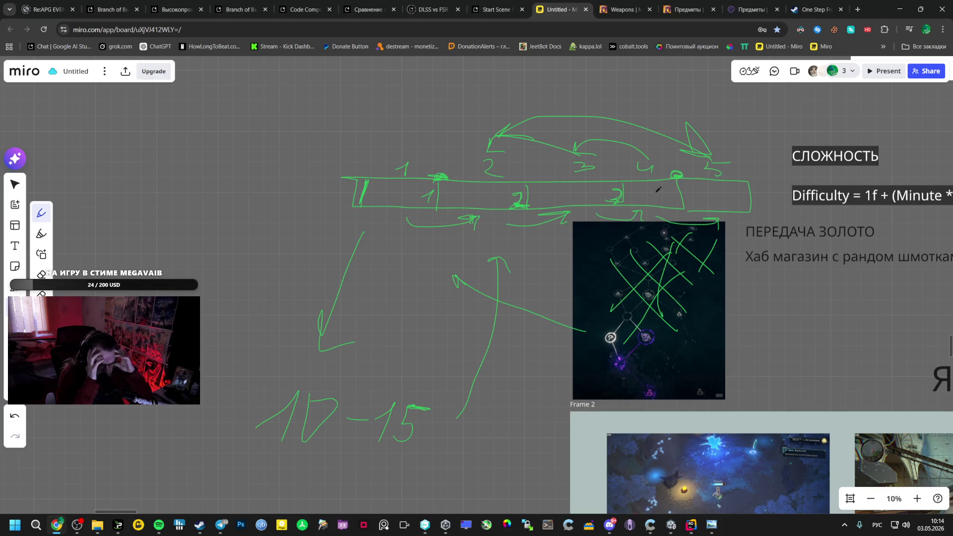
Scribble crossing strokes over the rest of the map screenshot
drag(584, 295, 676, 355)
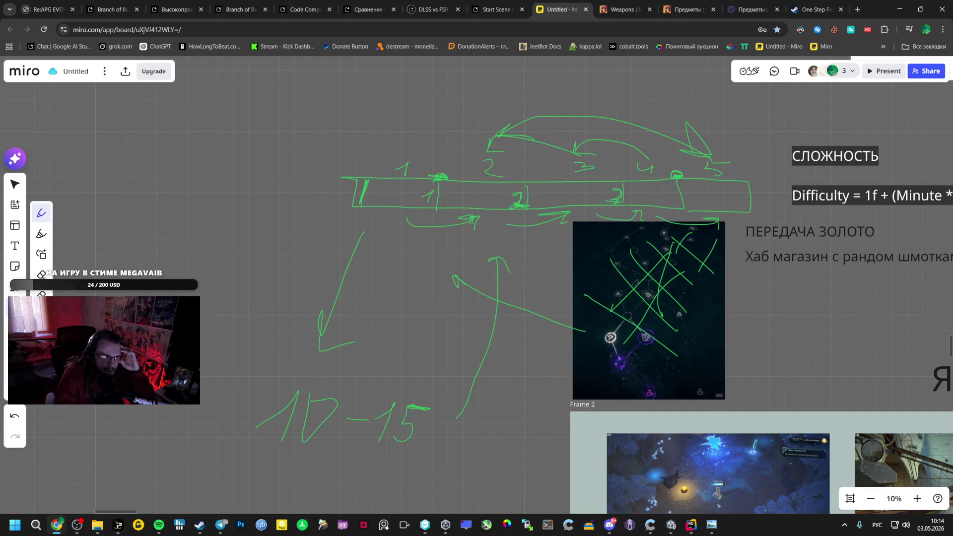
mouse_move(630, 275)
mouse_down()
mouse_move(614, 372)
mouse_move(573, 354)
mouse_up()
drag(643, 328, 693, 362)
drag(599, 376, 736, 367)
drag(625, 361, 711, 342)
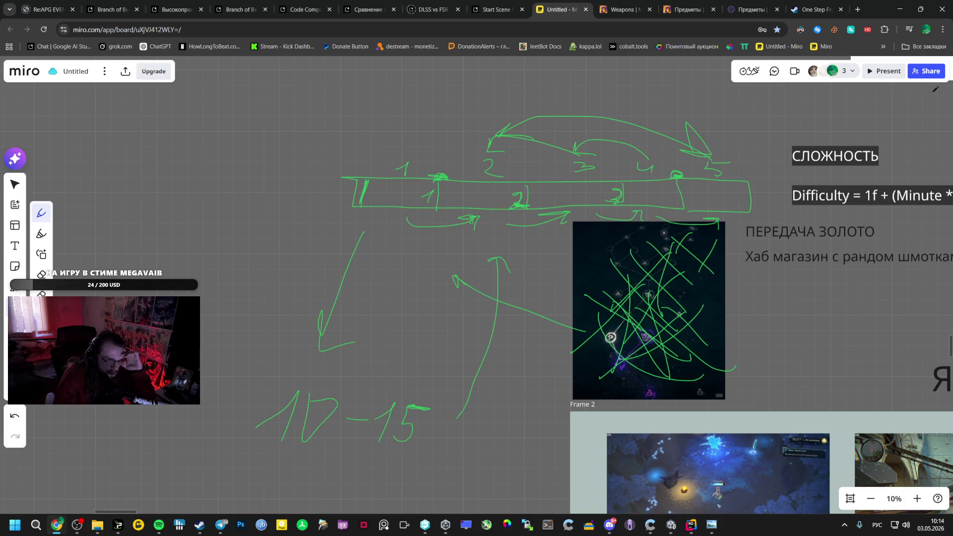
Search Google for ftl in a new tab and reach the FTL Steam page screenshots
click(857, 9)
text(а)
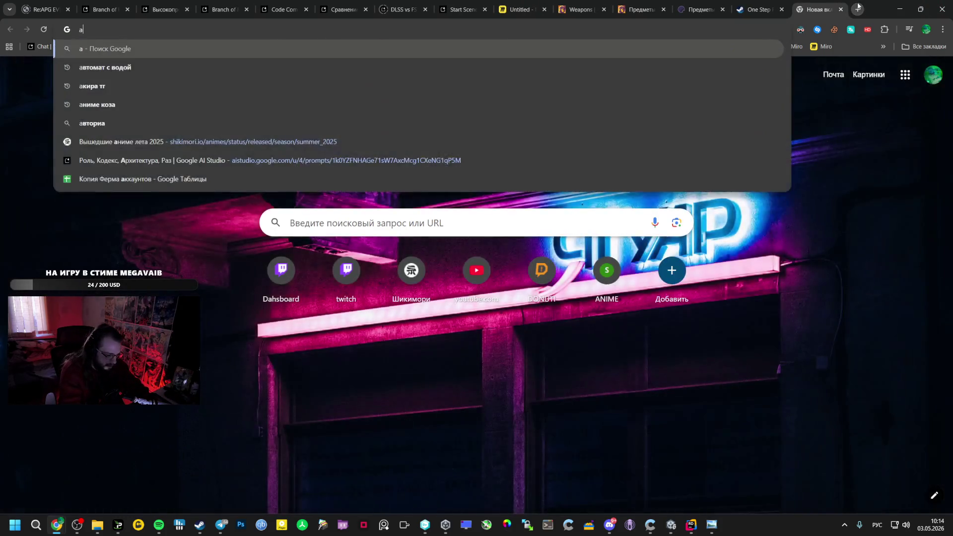
text(ед)
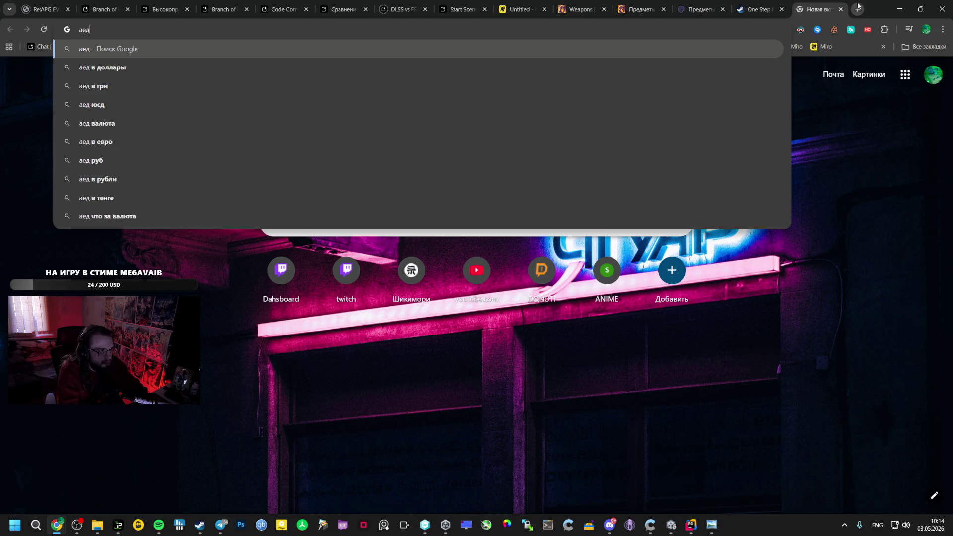
key(BackSpace)
key(BackSpace)
key(BackSpace)
key(alt+shift)
text(ftl)
key(Return)
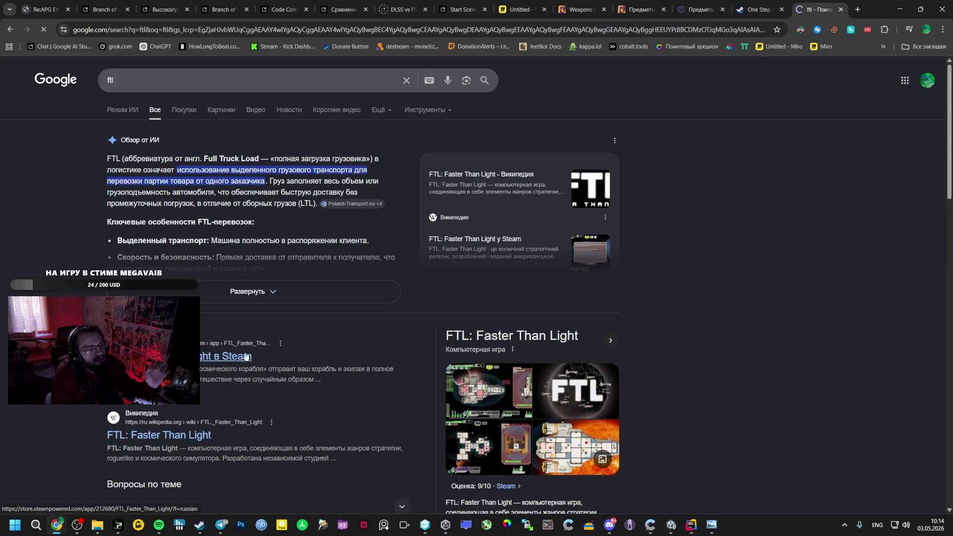
click(319, 430)
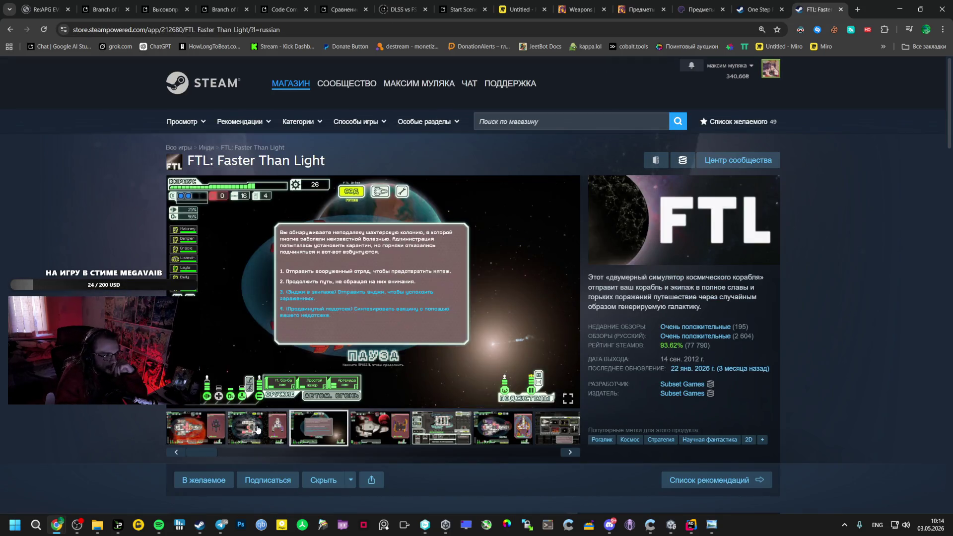
Step through FTL: Faster Than Light's screenshot gallery and its trailer video
click(257, 430)
click(319, 427)
click(441, 428)
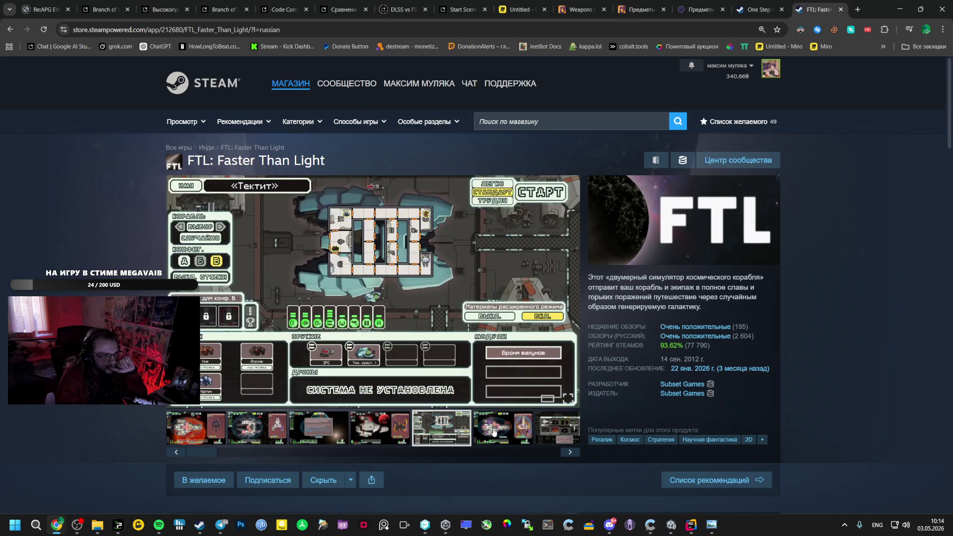
click(503, 428)
click(555, 428)
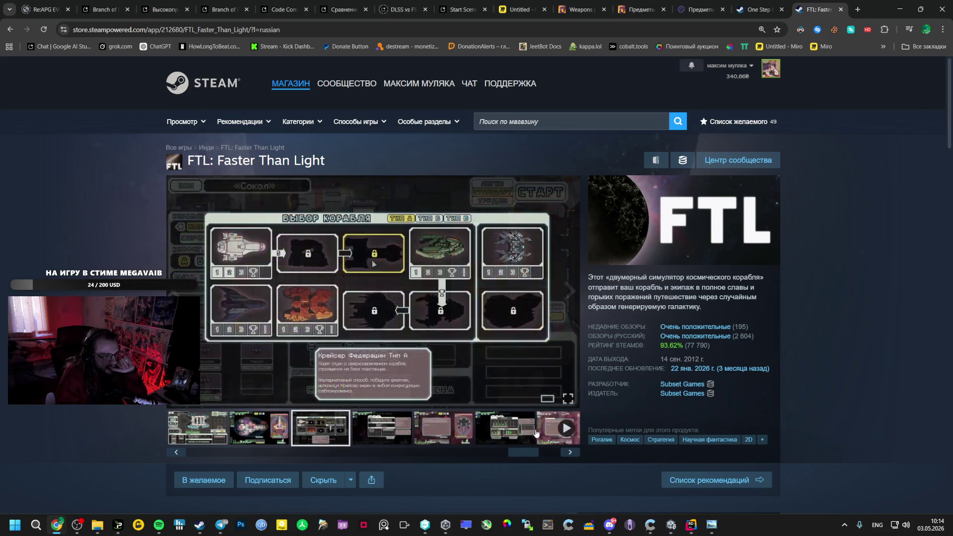
click(365, 428)
click(417, 438)
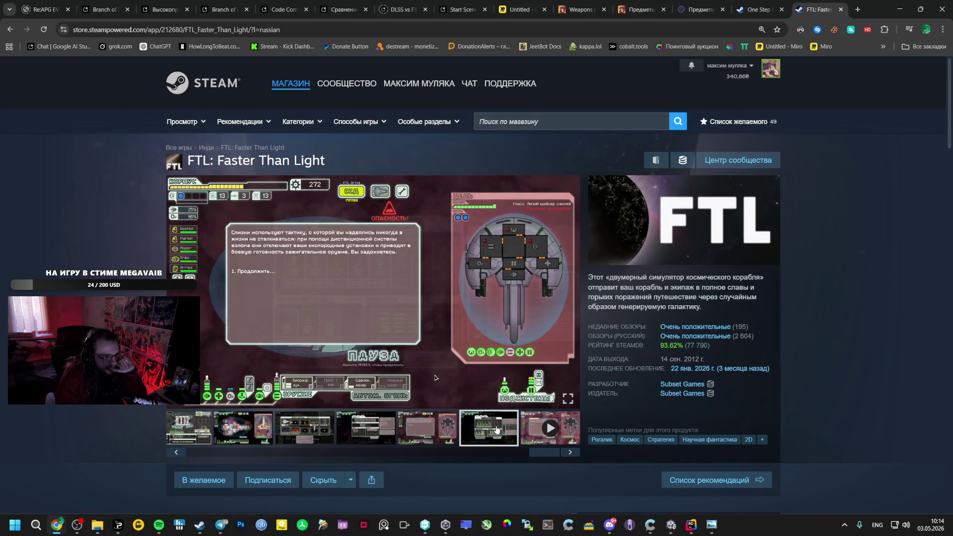
click(522, 426)
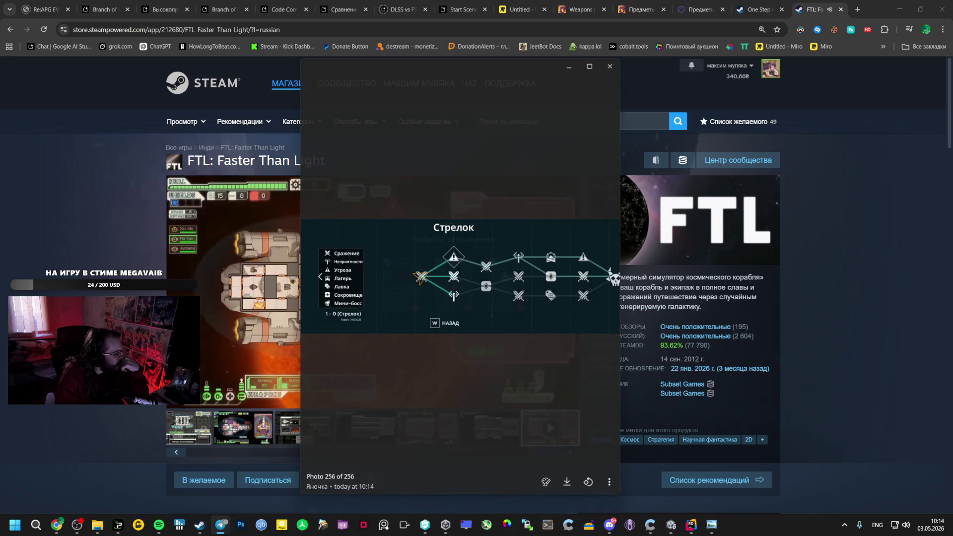
Close the skill-tree photo over the Steam page and switch back to the Miro board
click(205, 315)
mouse_move(221, 524)
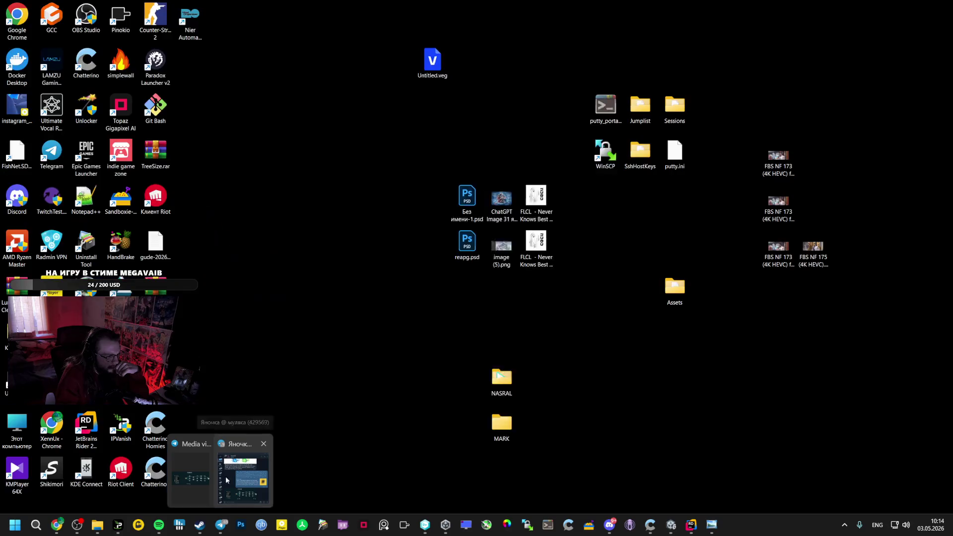
click(191, 477)
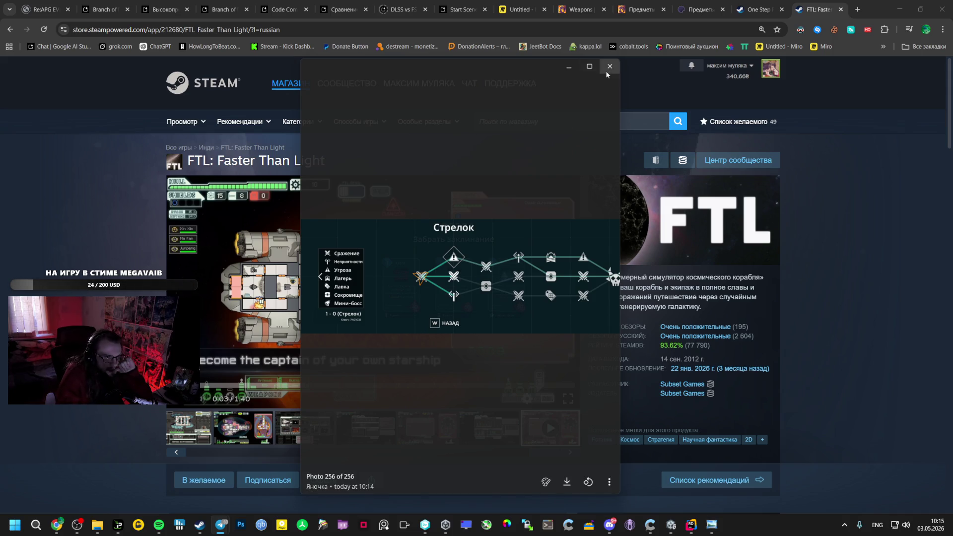
click(608, 68)
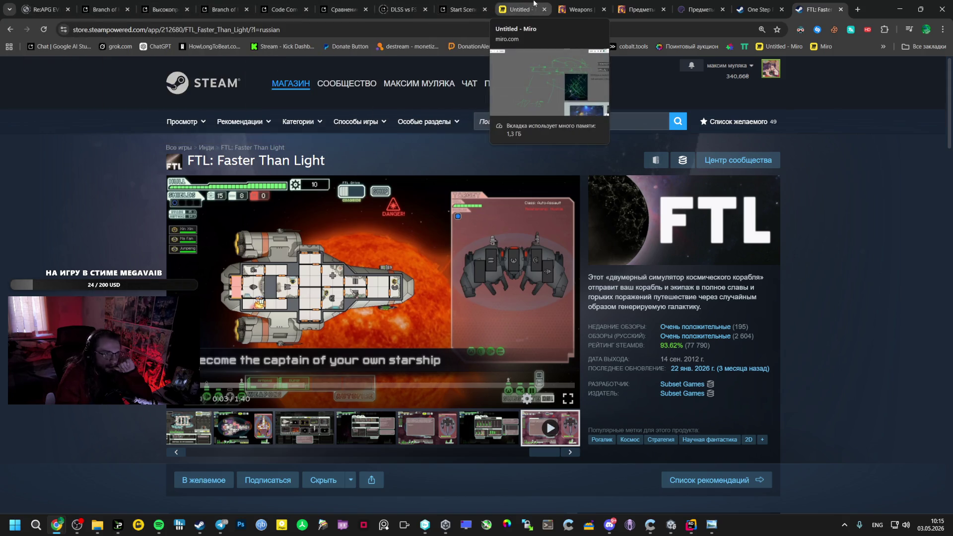
click(534, 3)
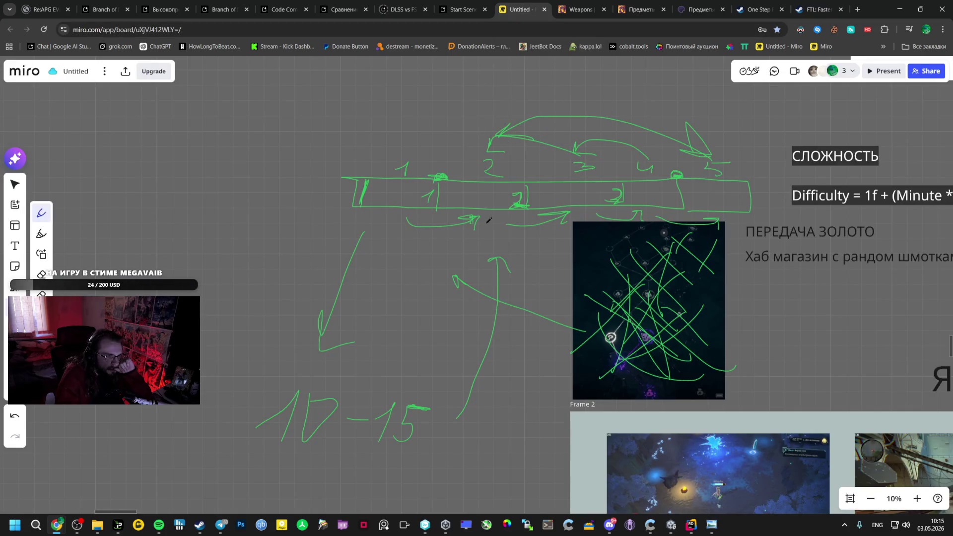
Retrace green marks, undo a stray green arc, then flank the bar sketch with two orange arcs
drag(505, 251, 510, 253)
drag(366, 183, 368, 204)
drag(403, 122, 258, 392)
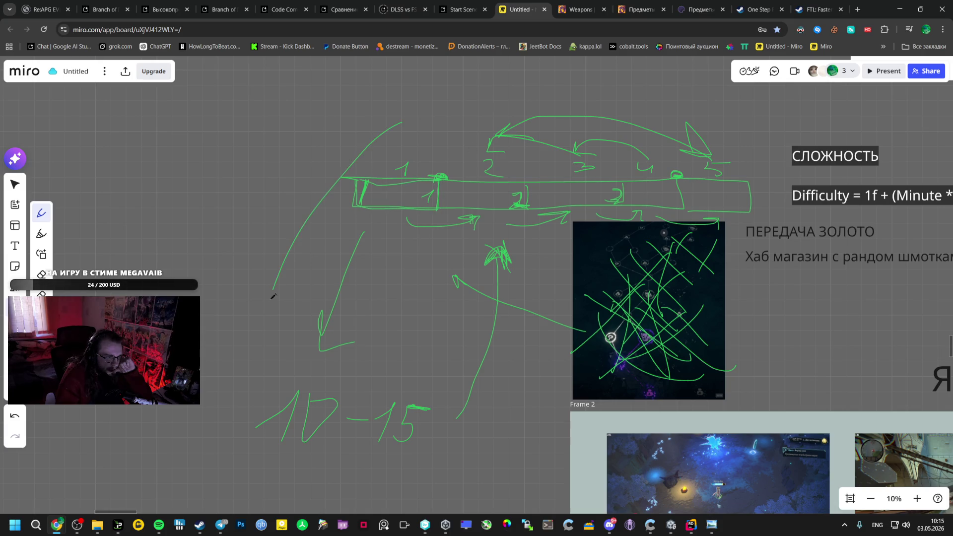
key(ctrl+z)
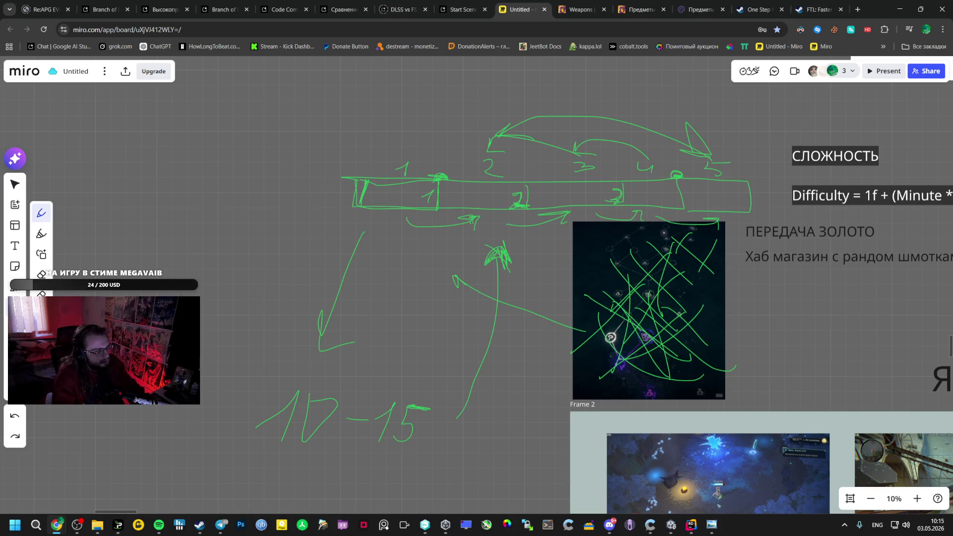
drag(332, 153, 211, 495)
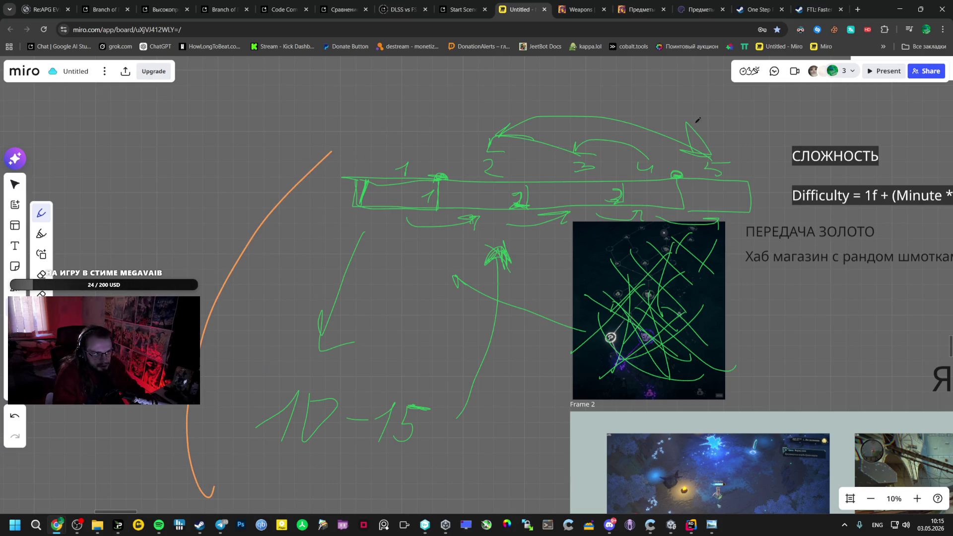
drag(752, 127, 644, 421)
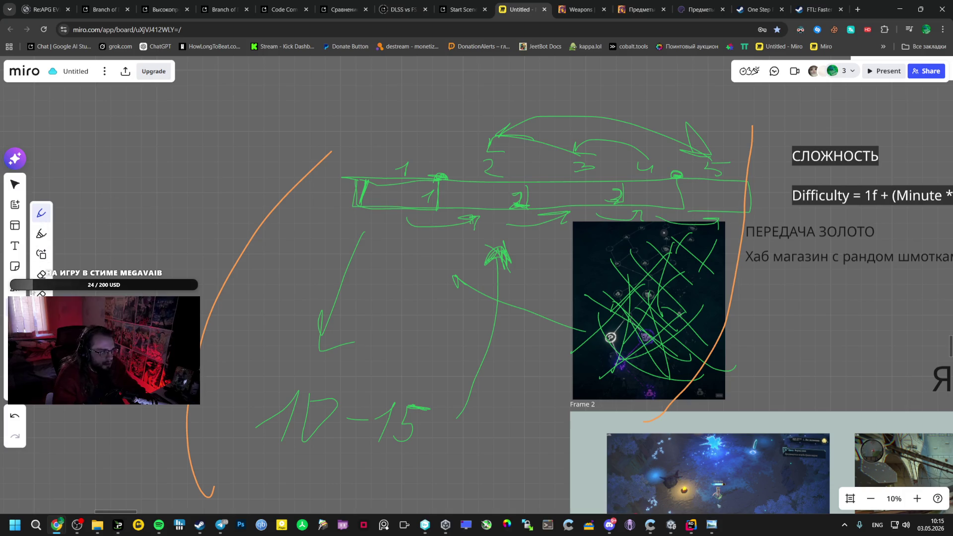
scroll(240, 245, up, 3)
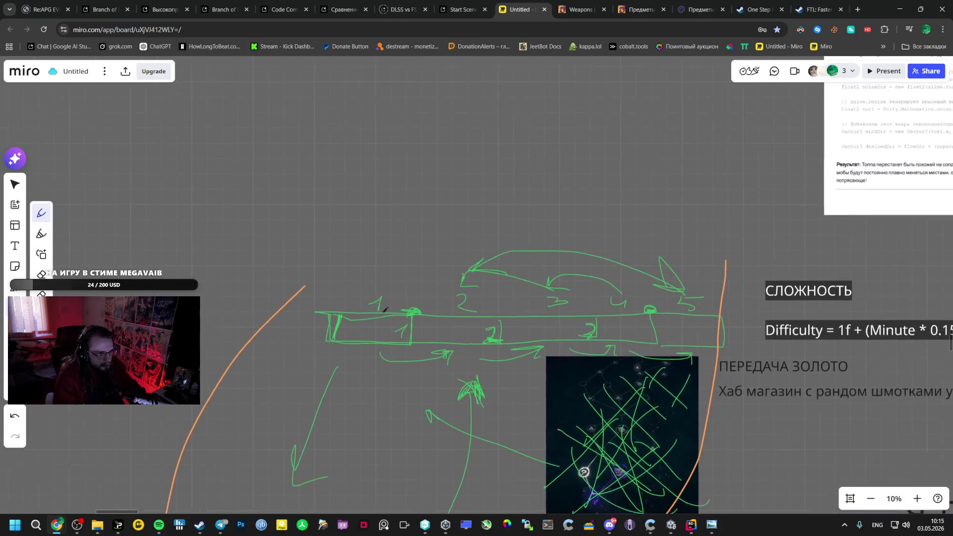
Sketch an upward arrow and a box above the diagram, writing 1 inside it
drag(511, 168, 508, 234)
drag(523, 166, 523, 232)
drag(492, 177, 541, 187)
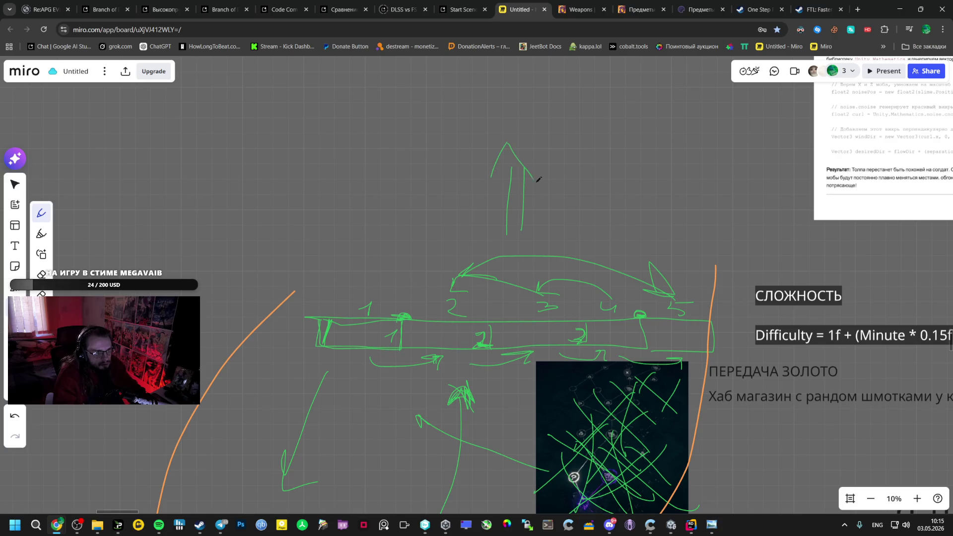
scroll(566, 189, up, 5)
mouse_move(438, 224)
mouse_down()
mouse_move(521, 251)
mouse_move(586, 215)
mouse_move(429, 221)
mouse_move(453, 248)
mouse_up()
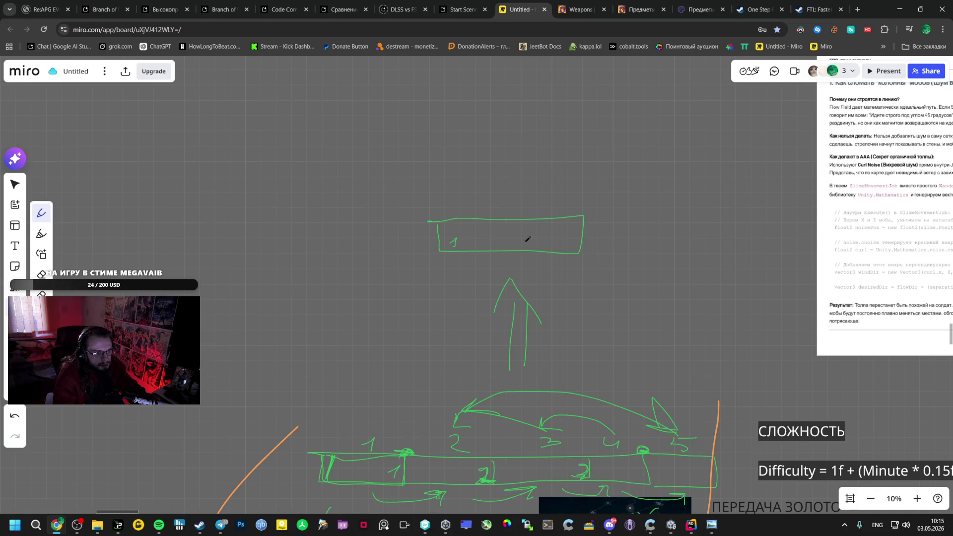
mouse_move(551, 243)
mouse_down()
mouse_move(553, 230)
mouse_move(549, 241)
mouse_move(564, 234)
mouse_move(559, 246)
mouse_move(577, 239)
mouse_up()
Label the box BOSS and hub, undoing stray strokes along the way
drag(593, 224, 621, 231)
key(ctrl+z)
drag(600, 239, 620, 236)
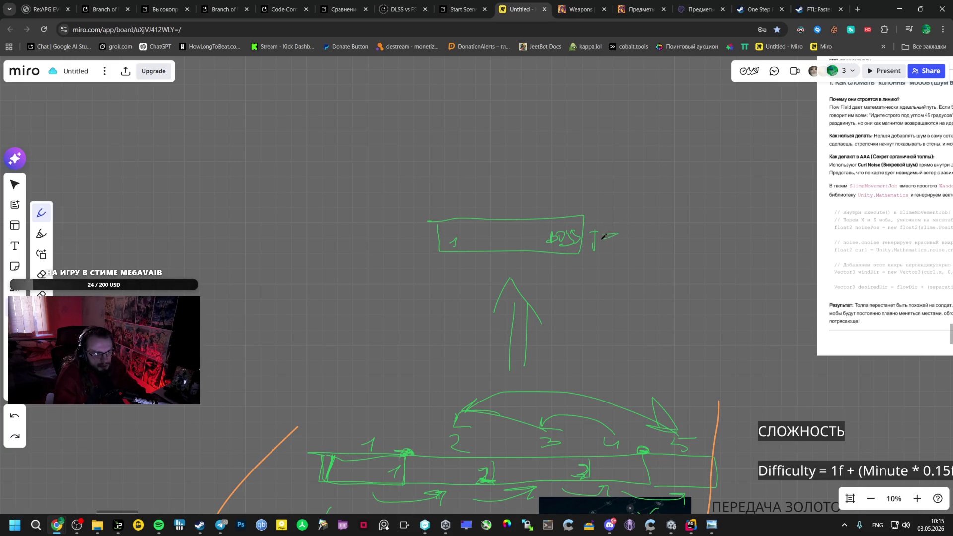
key(ctrl+z)
key(ctrl+z)
mouse_move(612, 236)
mouse_down()
mouse_move(629, 247)
mouse_move(401, 234)
mouse_move(430, 240)
mouse_up()
Add a loop arrow around the box's left and write SAVE above it
drag(421, 235, 421, 245)
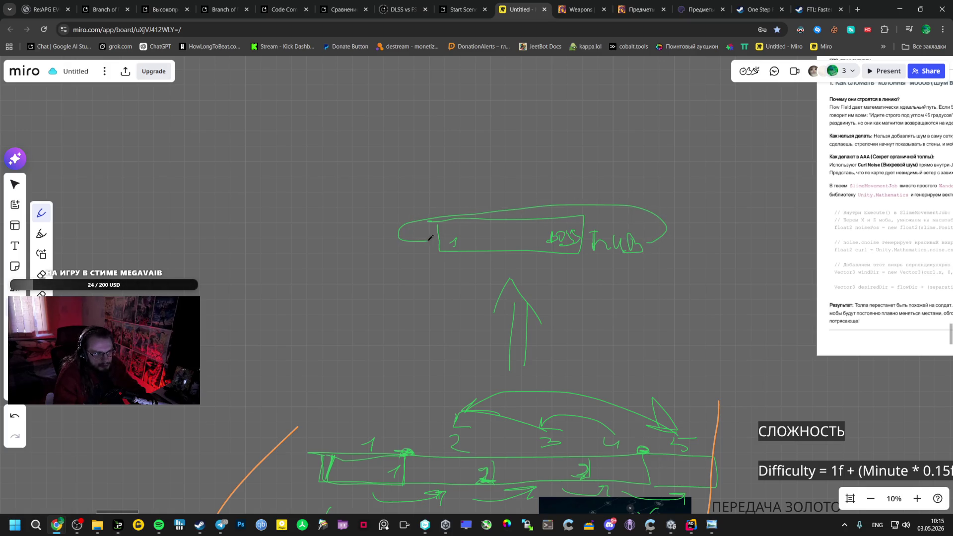
mouse_move(472, 185)
mouse_down()
mouse_move(470, 202)
mouse_move(521, 189)
mouse_move(533, 202)
mouse_up()
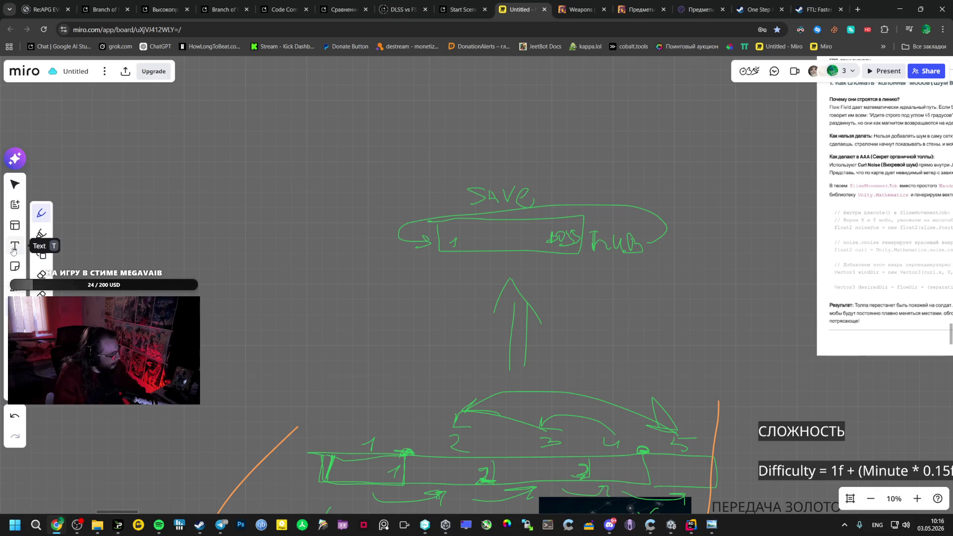
scroll(474, 318, down, 3)
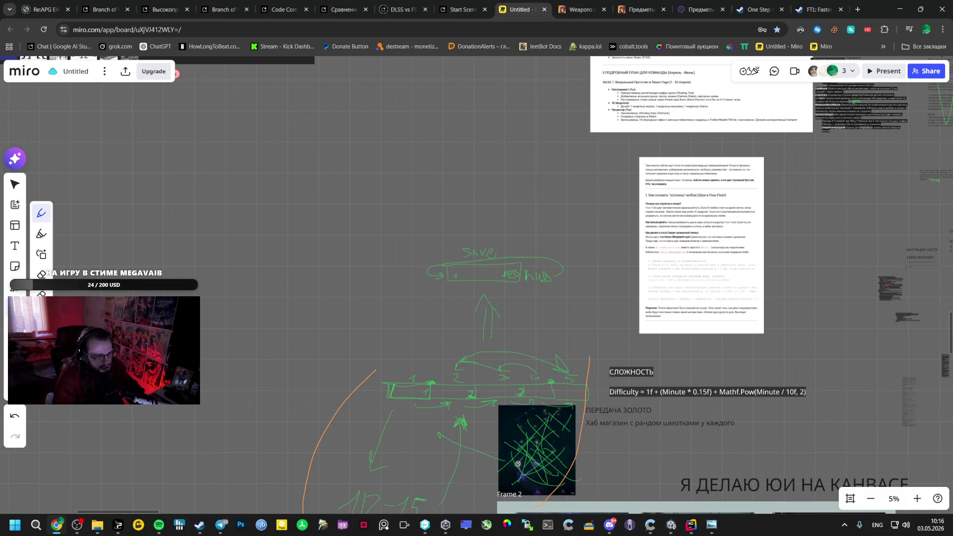
scroll(574, 477, up, 5)
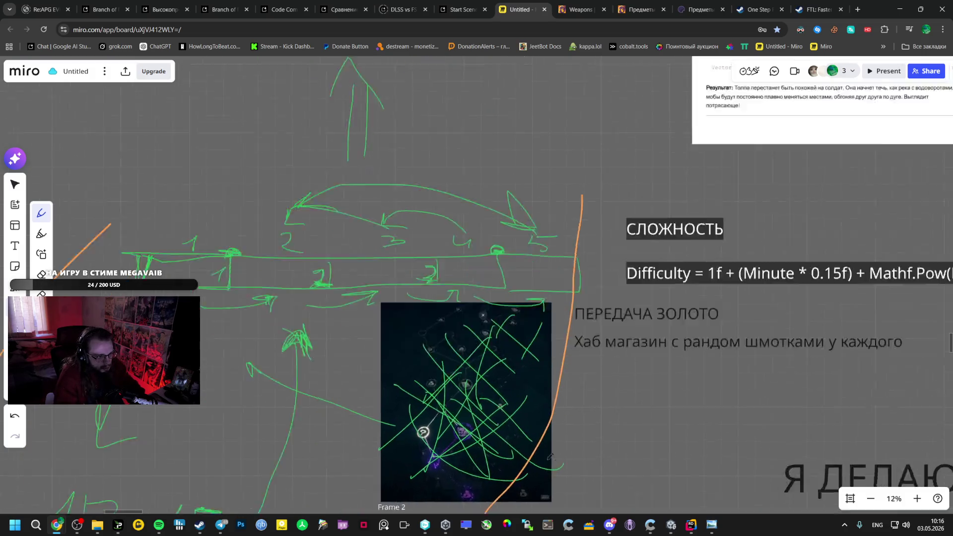
scroll(521, 447, up, 5)
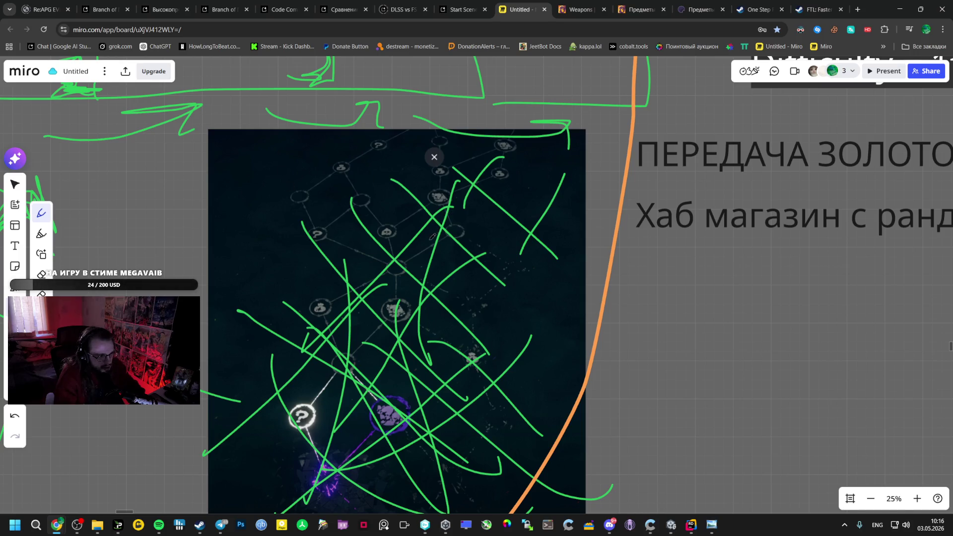
scroll(613, 215, up, 3)
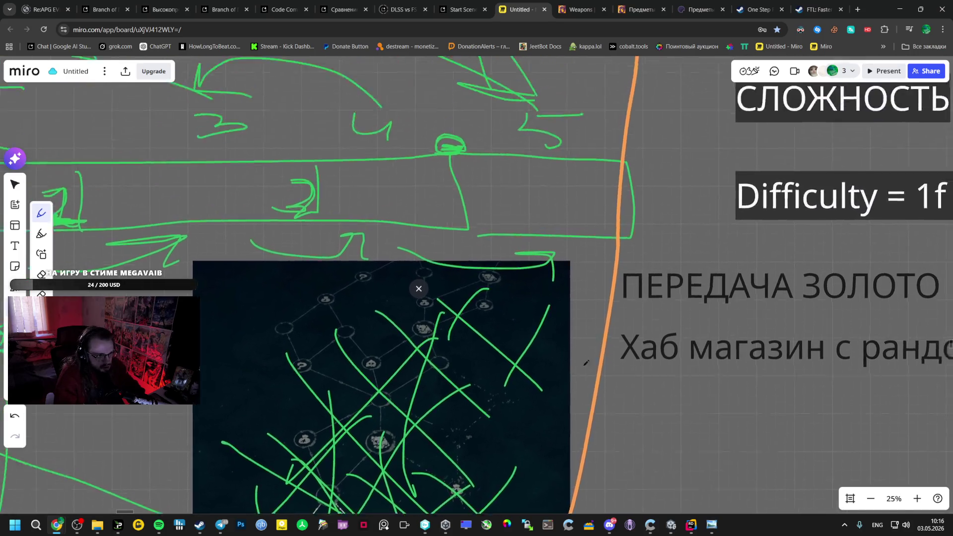
scroll(521, 298, down, 3)
scroll(484, 335, down, 2)
scroll(433, 368, up, 3)
scroll(434, 368, up, 1)
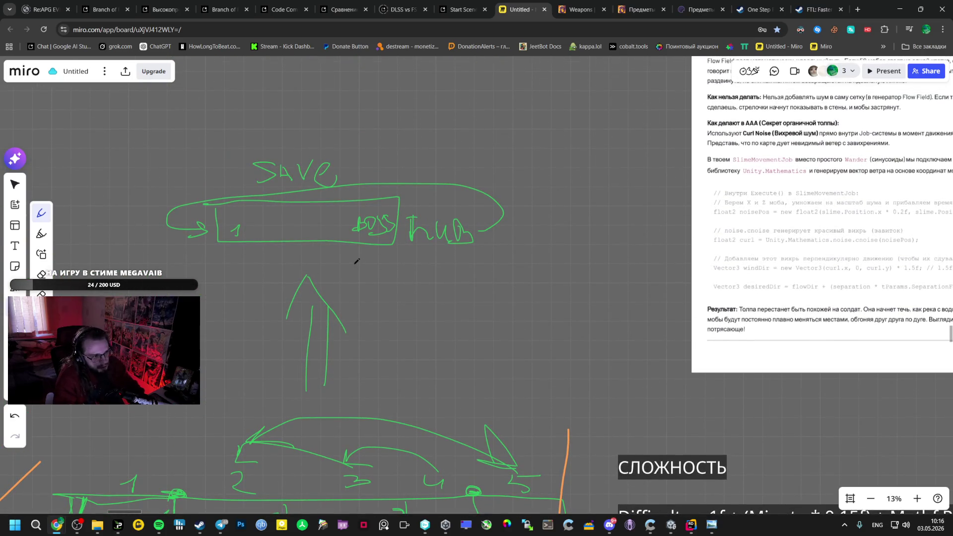
scroll(405, 304, down, 5)
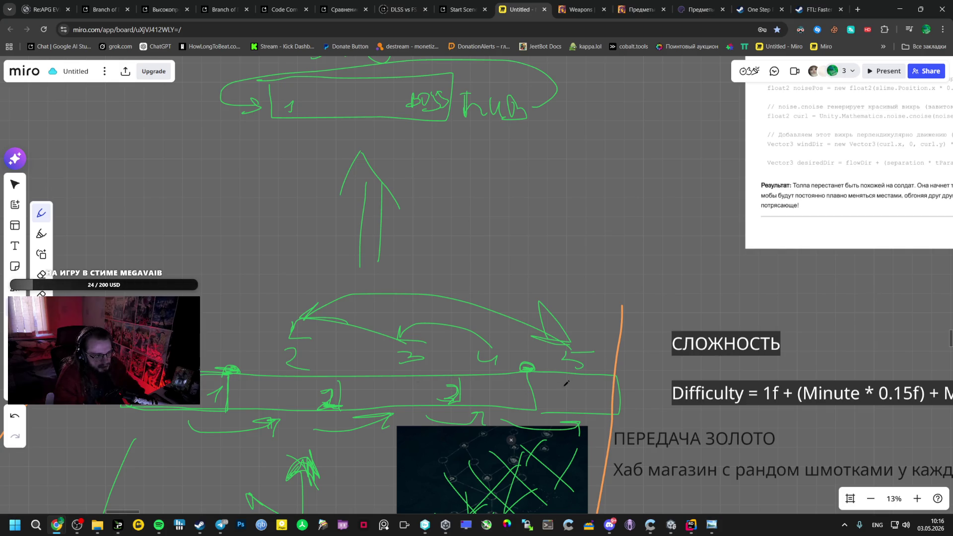
Pan the board until the SAVE and hub sketch is centred in view
drag(415, 226, 436, 305)
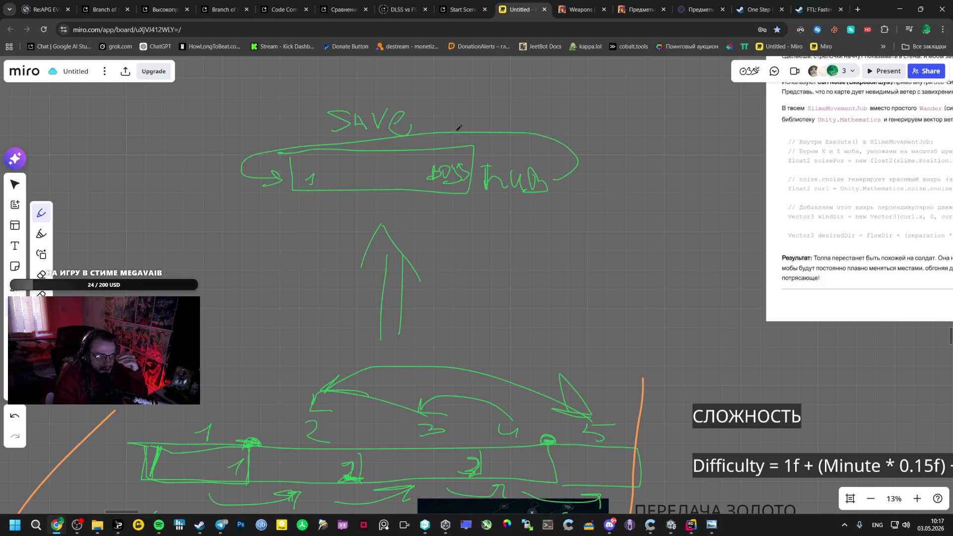
mouse_move(490, 100)
mouse_down()
mouse_move(452, 204)
mouse_move(391, 121)
mouse_up()
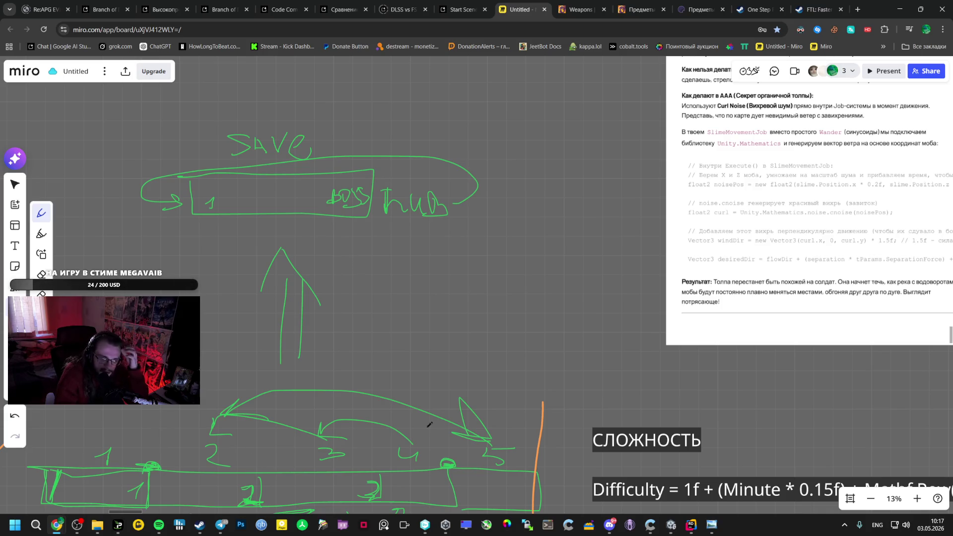
mouse_move(454, 325)
mouse_down()
mouse_move(427, 308)
mouse_move(501, 221)
mouse_move(407, 254)
mouse_move(702, 240)
mouse_up()
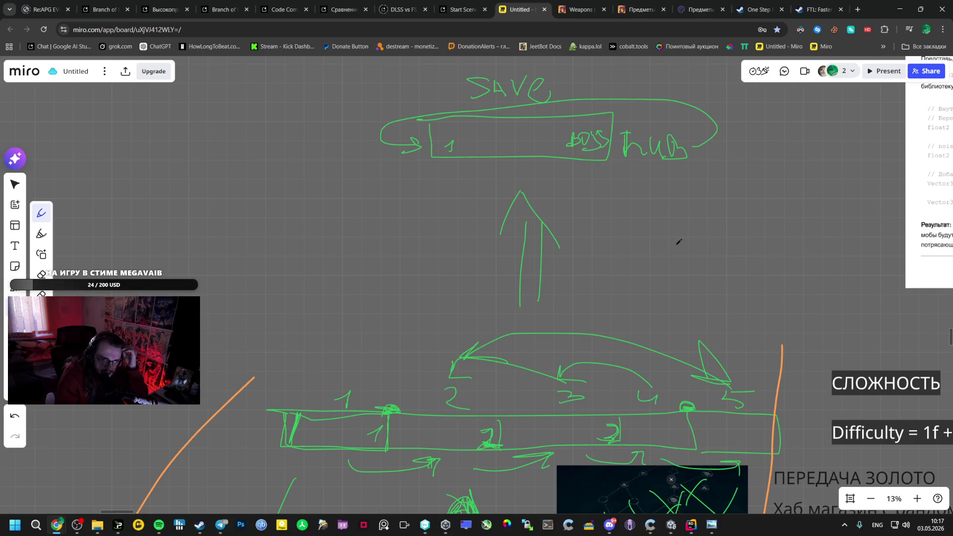
drag(589, 174, 517, 313)
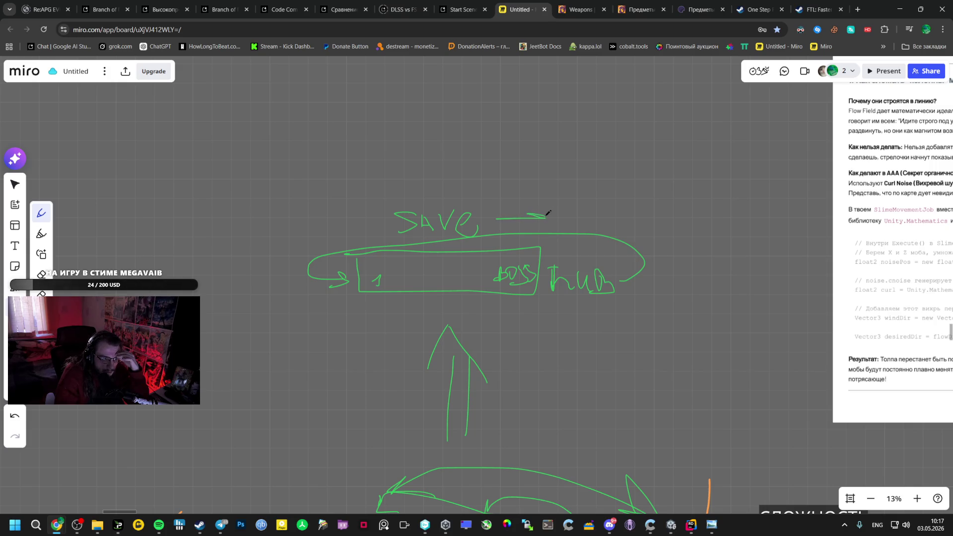
Draw an arrow after SAVE and hand-letter REPEAT so it reads SAVE → REPEAT
mouse_move(536, 212)
mouse_down()
mouse_move(537, 224)
mouse_move(567, 209)
mouse_move(587, 223)
mouse_move(624, 201)
mouse_up()
mouse_move(605, 215)
mouse_down()
mouse_move(642, 223)
mouse_move(655, 200)
mouse_up()
mouse_move(655, 200)
mouse_down()
mouse_move(676, 229)
mouse_move(682, 208)
mouse_up()
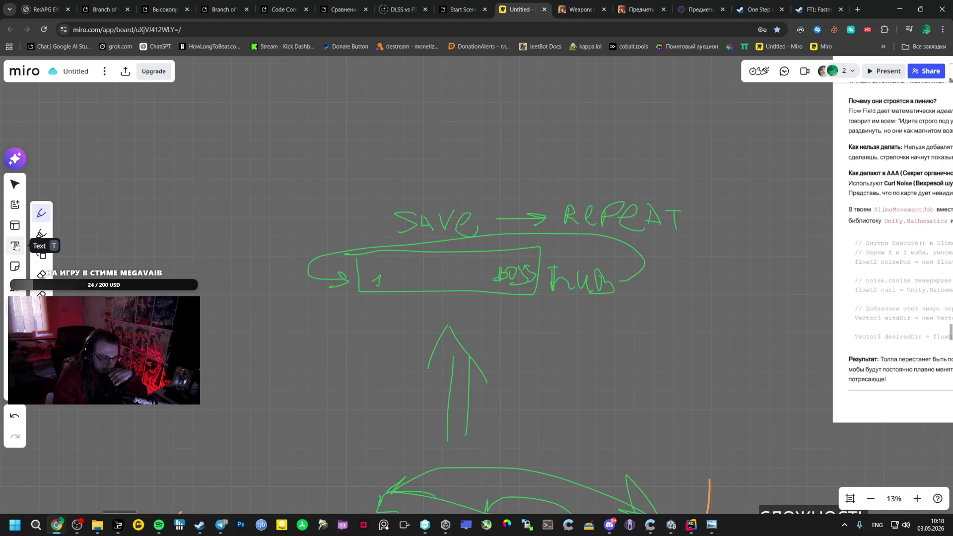
mouse_move(395, 273)
mouse_down()
mouse_move(439, 250)
mouse_move(519, 176)
mouse_move(388, 178)
mouse_move(224, 310)
mouse_up()
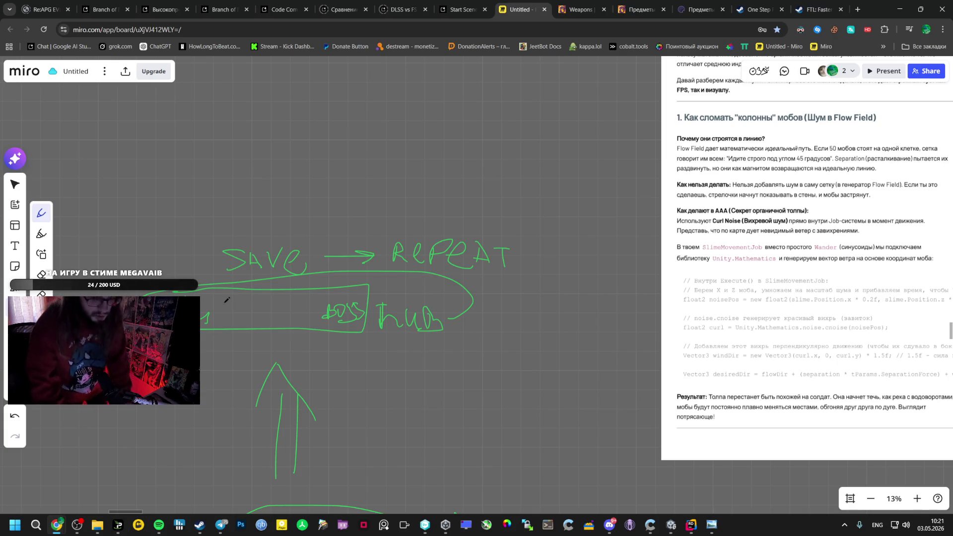
Flip through the open AI Studio chats, including the Code Comparison chat
click(857, 9)
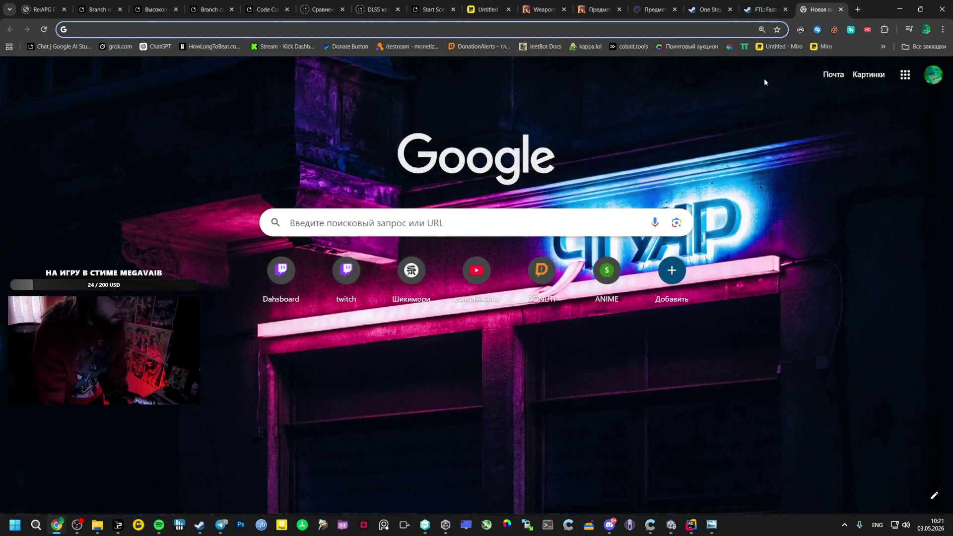
click(268, 9)
click(212, 9)
click(177, 7)
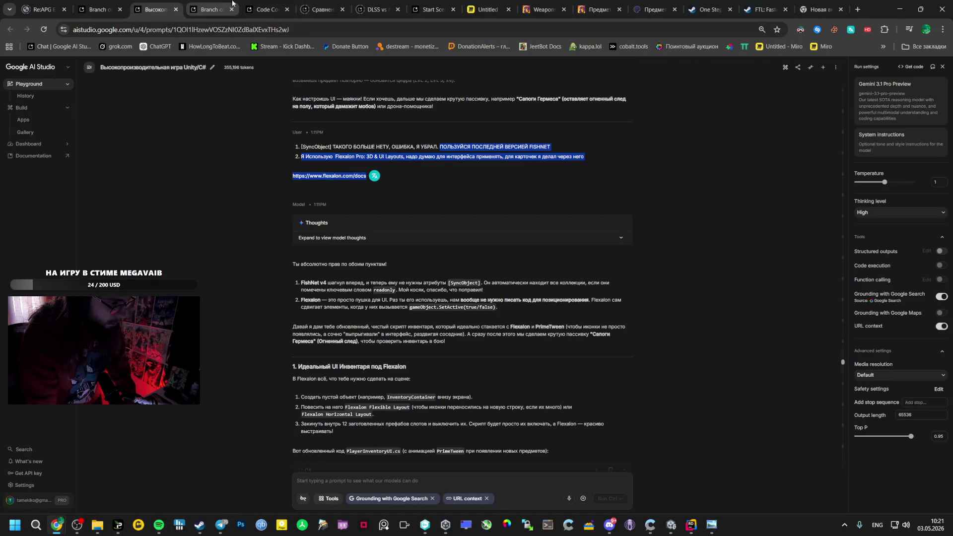
click(212, 10)
click(268, 9)
click(320, 9)
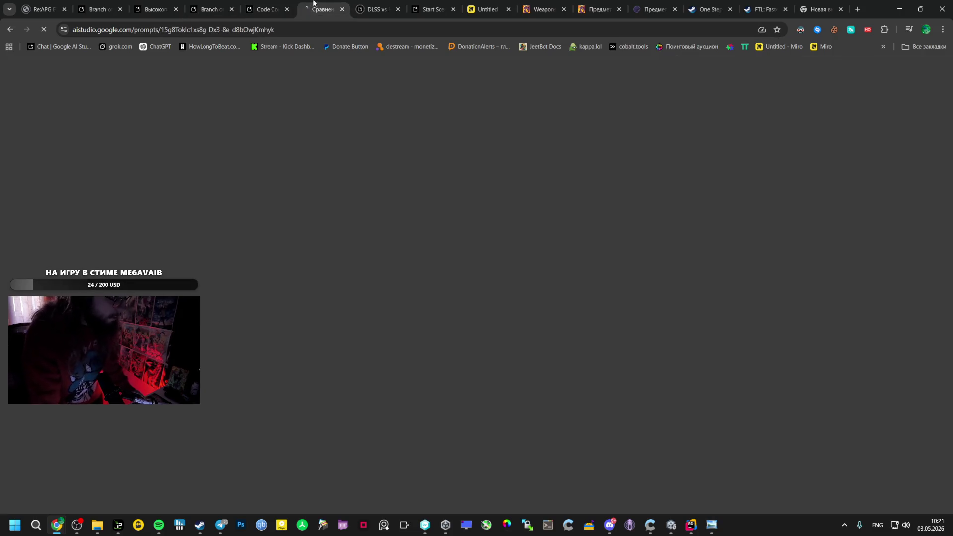
click(212, 9)
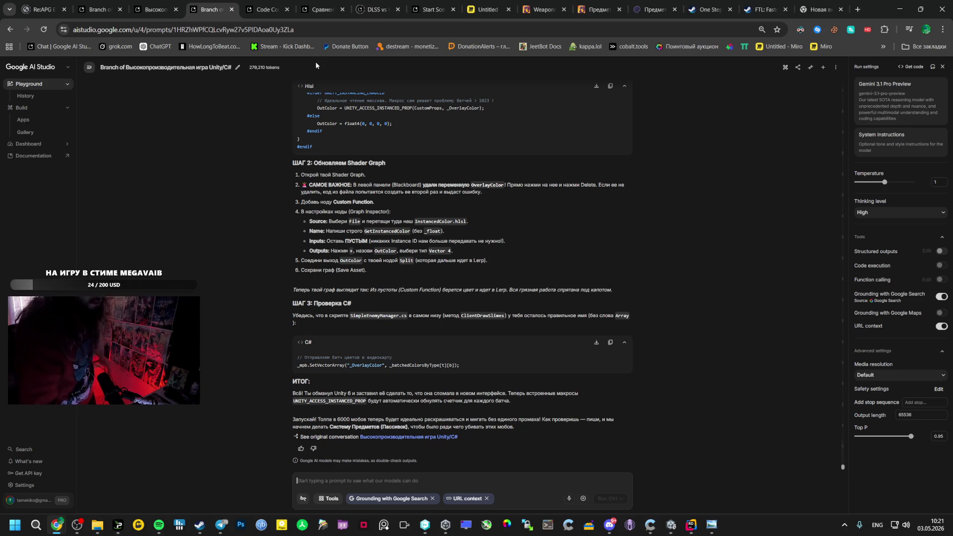
Review the remaining chats and the drafted prompt, then return to the Untitled Miro board
click(267, 6)
click(212, 6)
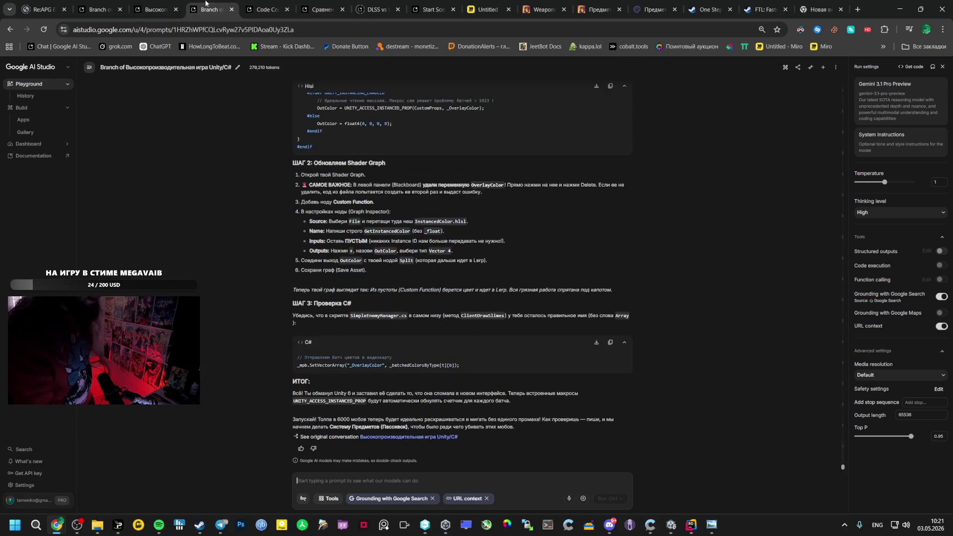
click(162, 5)
key(ctrl+shift+Tab)
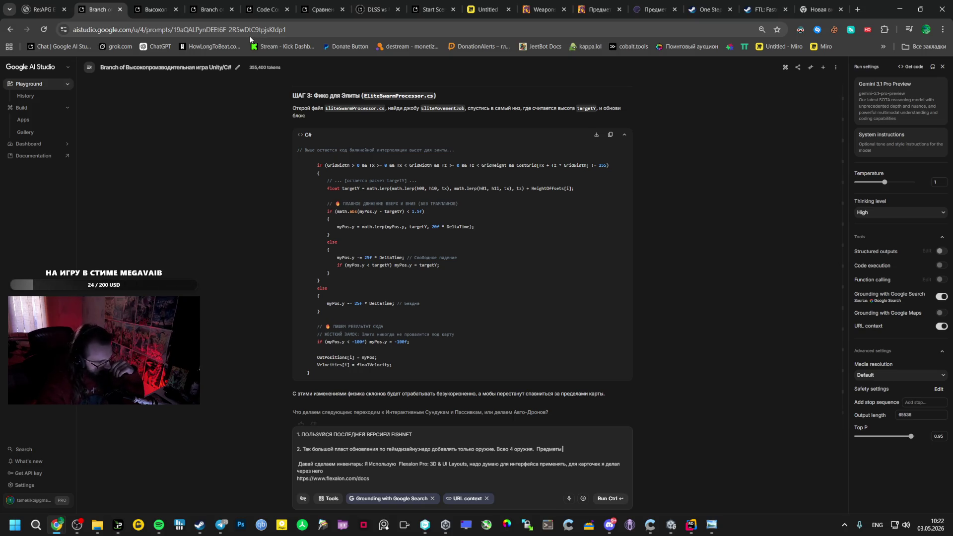
click(158, 9)
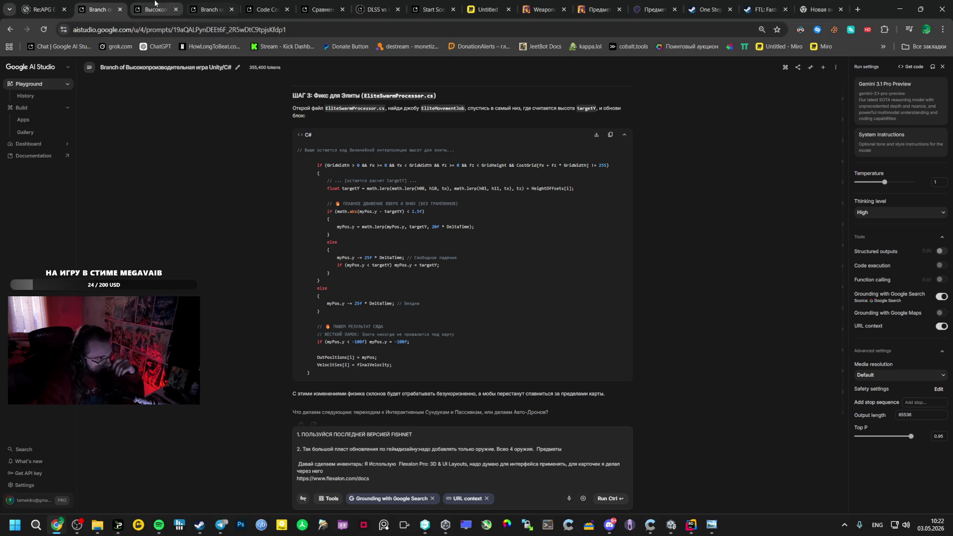
click(212, 9)
click(265, 6)
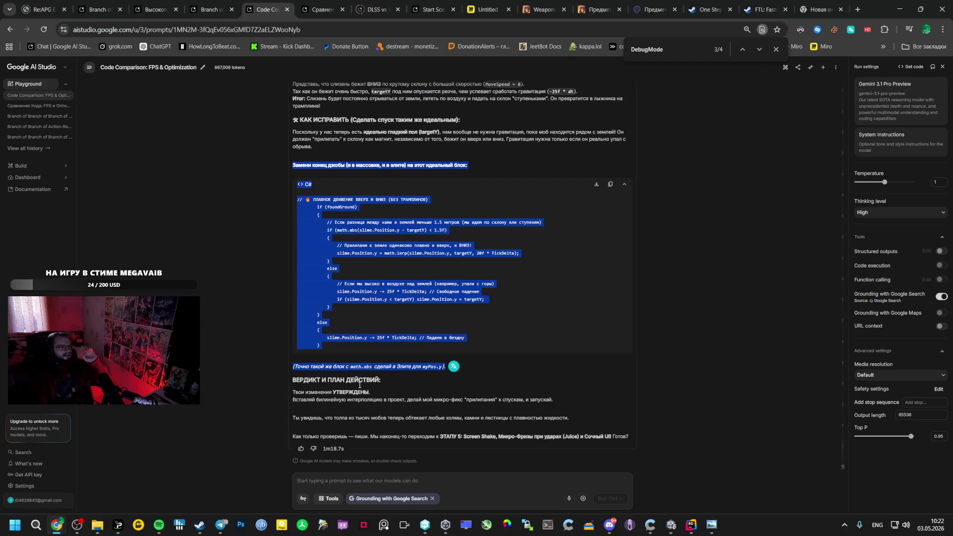
mouse_move(424, 209)
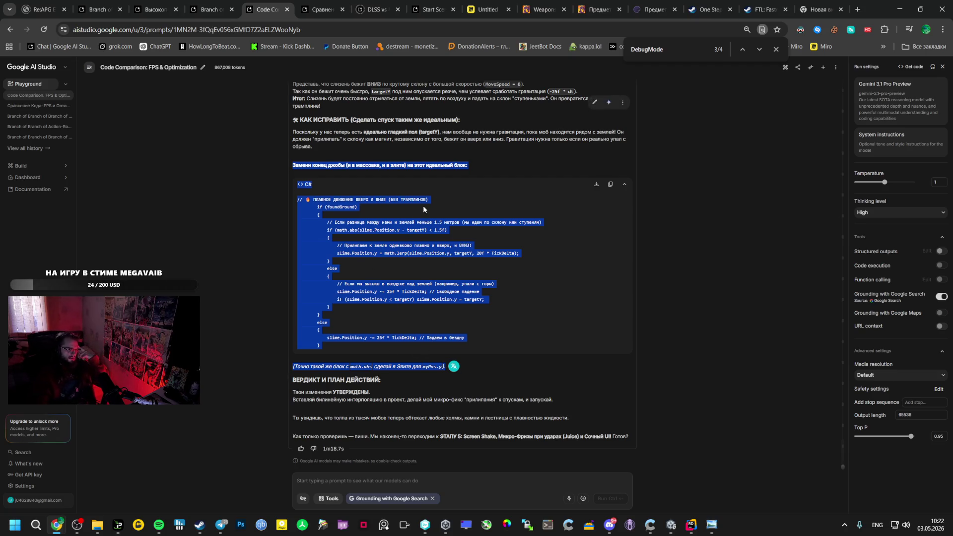
click(488, 9)
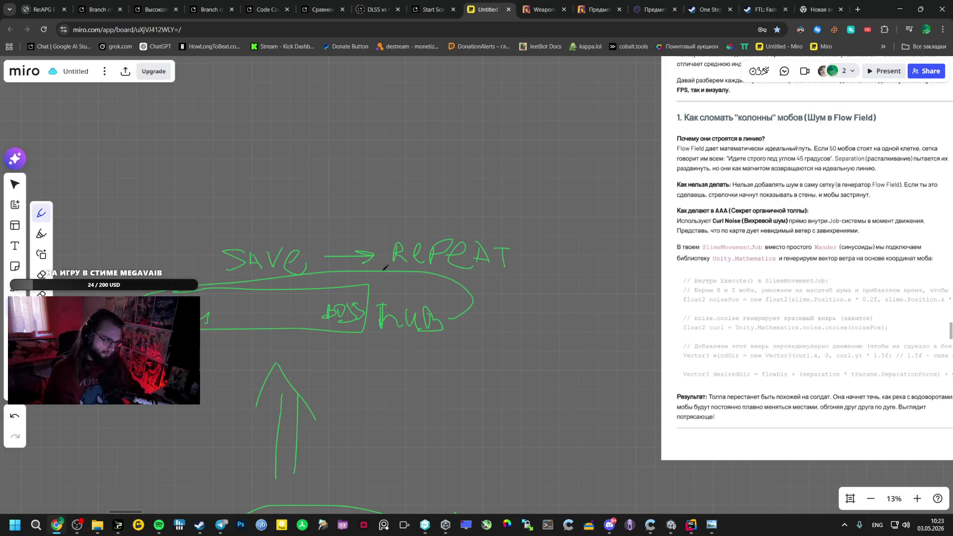
scroll(244, 215, up, 3)
Sketch a green slot bar with short divider strokes and pan for drawing space
drag(250, 230, 364, 258)
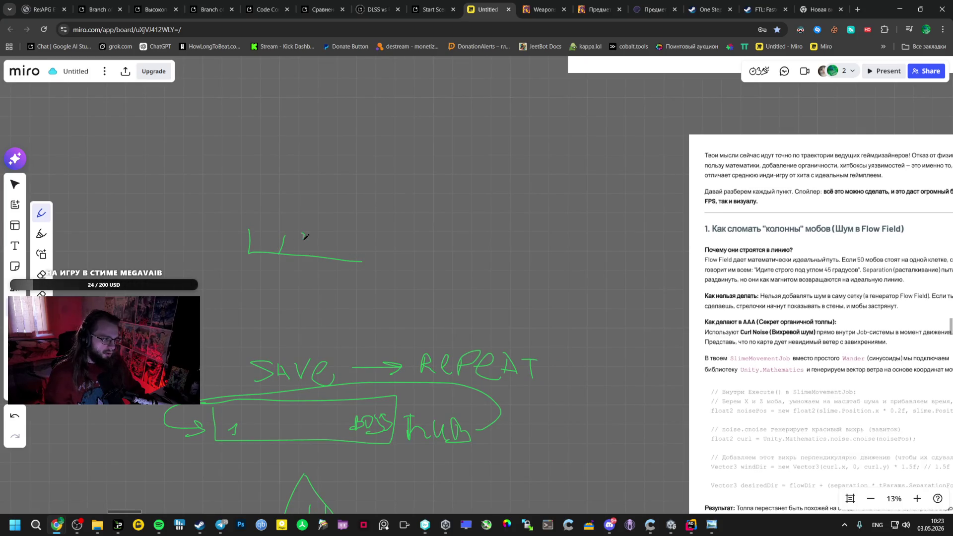
mouse_move(305, 229)
mouse_down()
mouse_move(303, 255)
mouse_move(330, 253)
mouse_move(328, 237)
mouse_up()
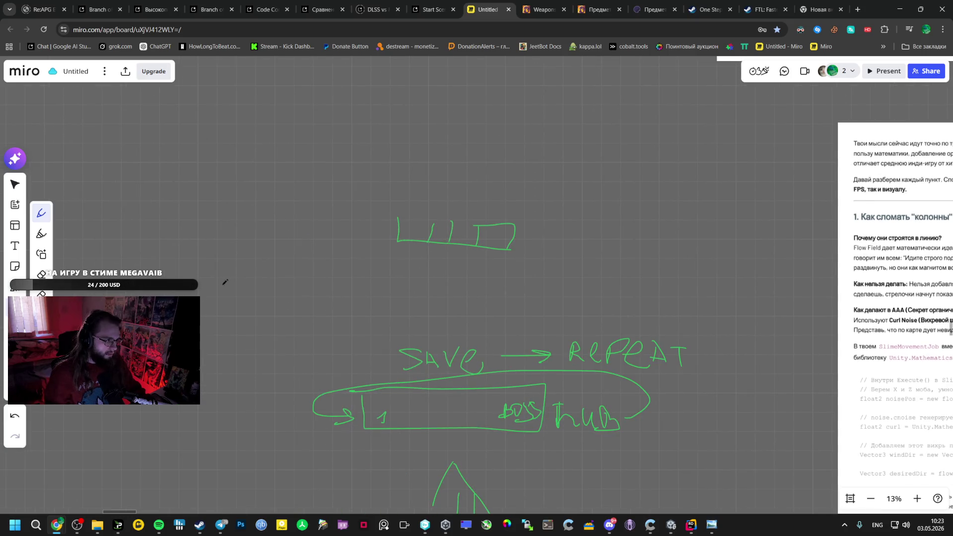
drag(65, 234, 265, 257)
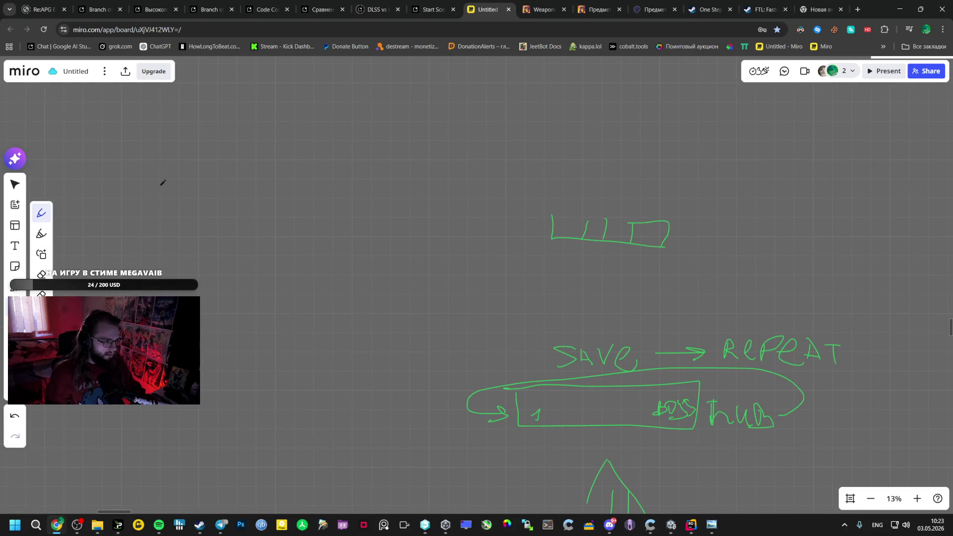
Draw a large green screen frame with circle icons, a stroke and small slot boxes inside
mouse_move(160, 186)
mouse_down()
mouse_move(165, 283)
mouse_move(444, 253)
mouse_move(170, 161)
mouse_move(471, 180)
mouse_up()
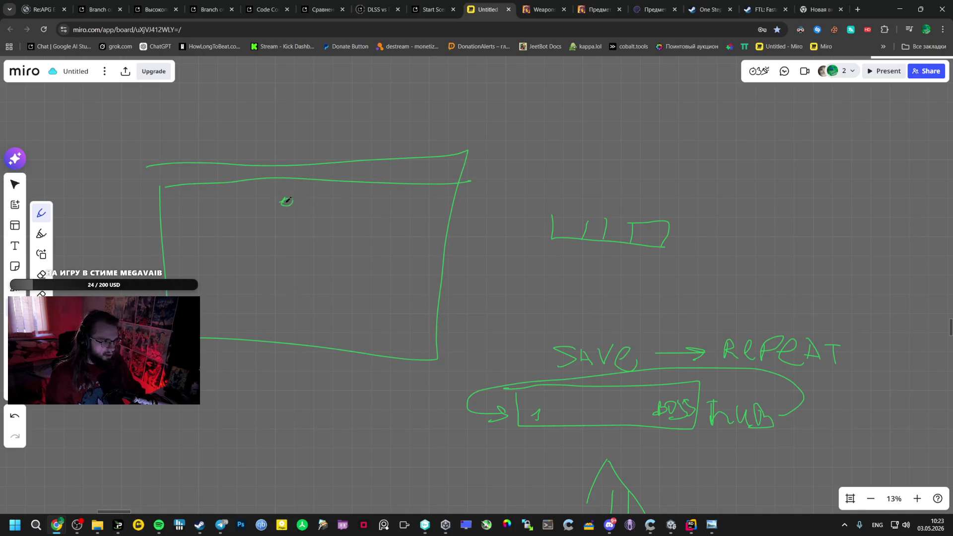
drag(306, 199, 307, 200)
drag(275, 228, 332, 231)
drag(174, 203, 189, 212)
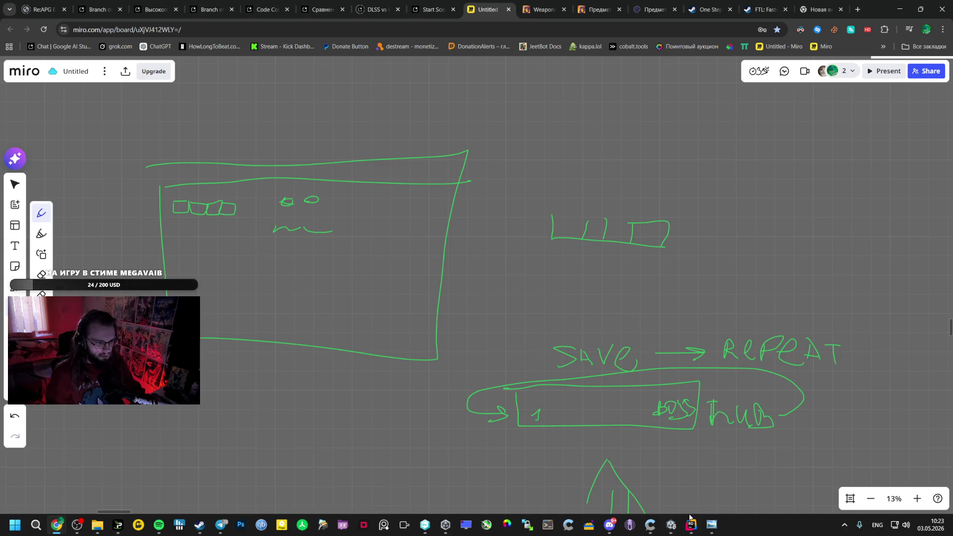
Bring up the Unity editor and start playing the game
click(663, 513)
click(497, 28)
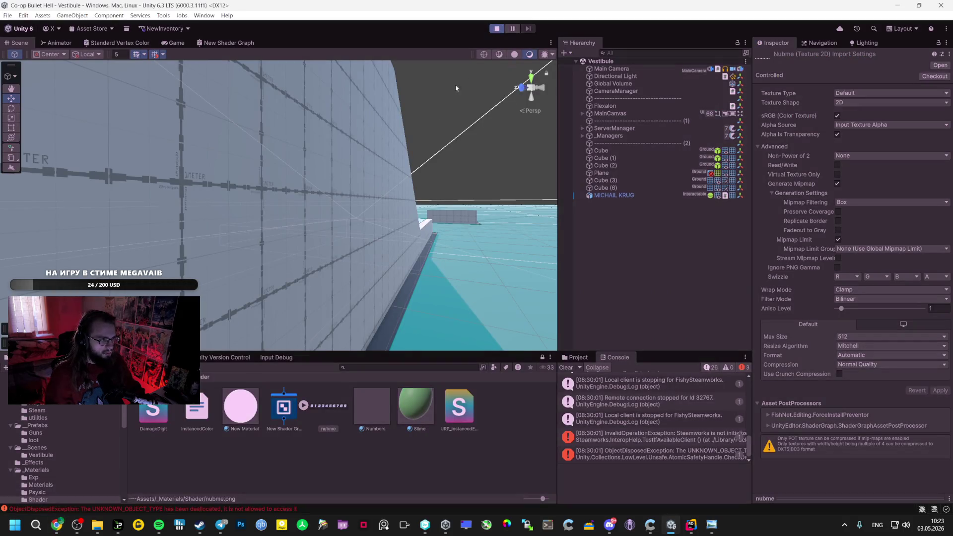
Enter the Vestibule level, pause, and snip a small screen region with Win+Shift+S
click(287, 181)
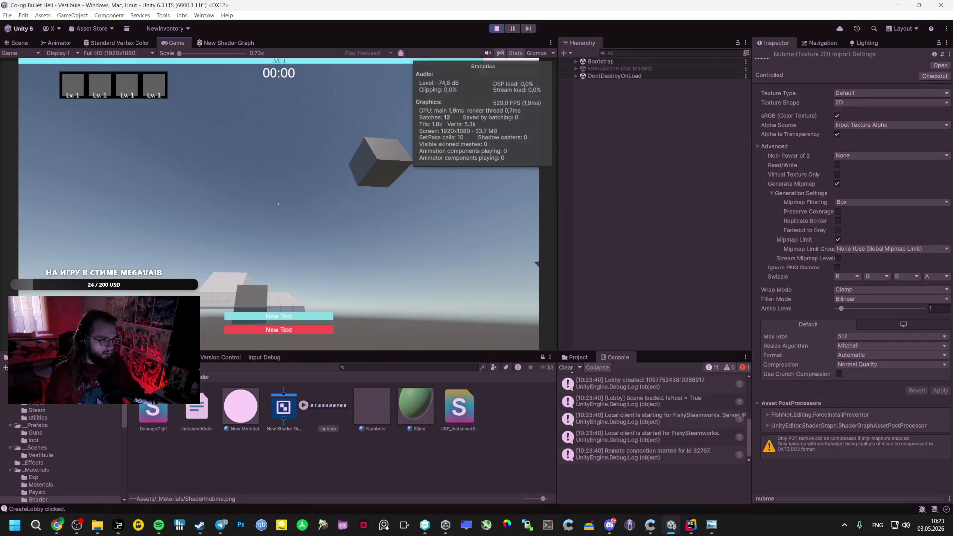
key(Escape)
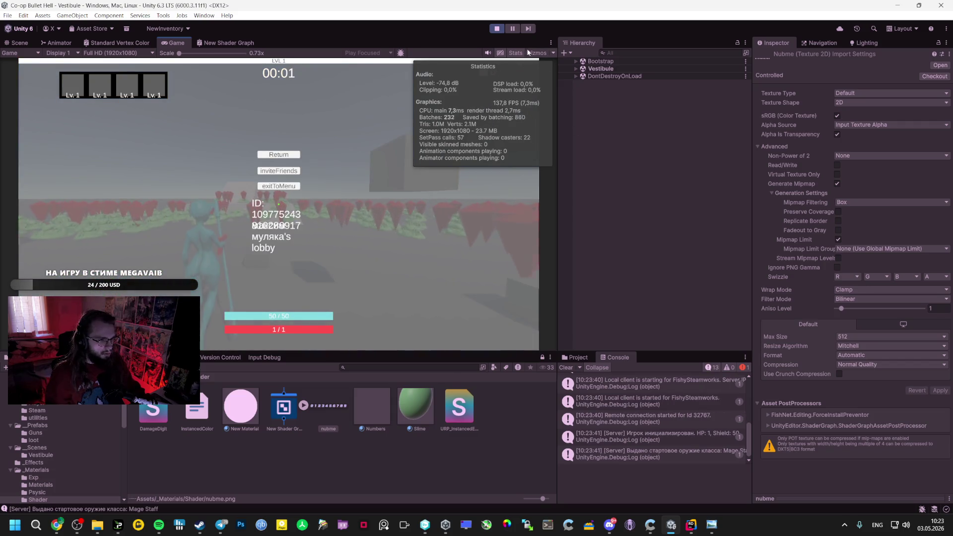
key(super+shift+s)
drag(23, 57, 58, 89)
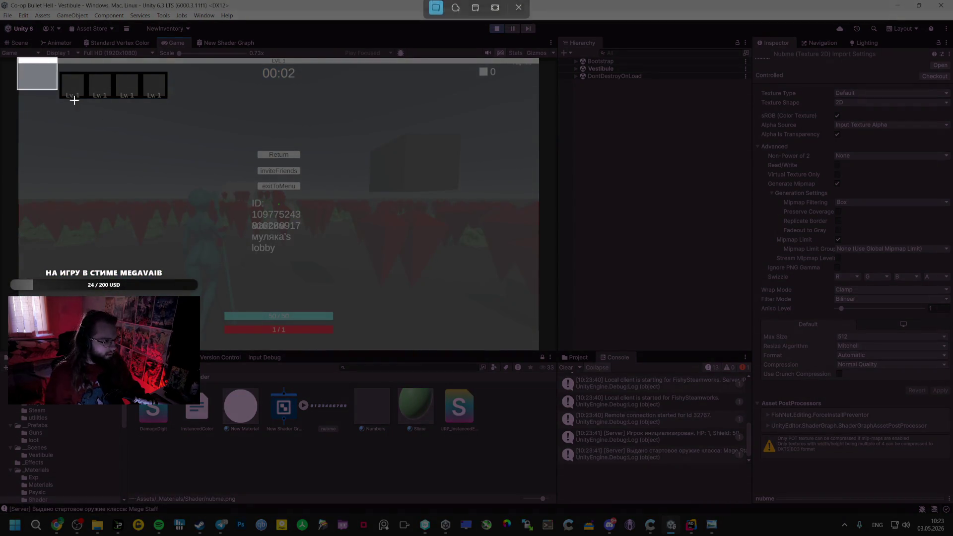
Resume play, capture the full gameplay view as a screenshot and switch back to Miro
key(Escape)
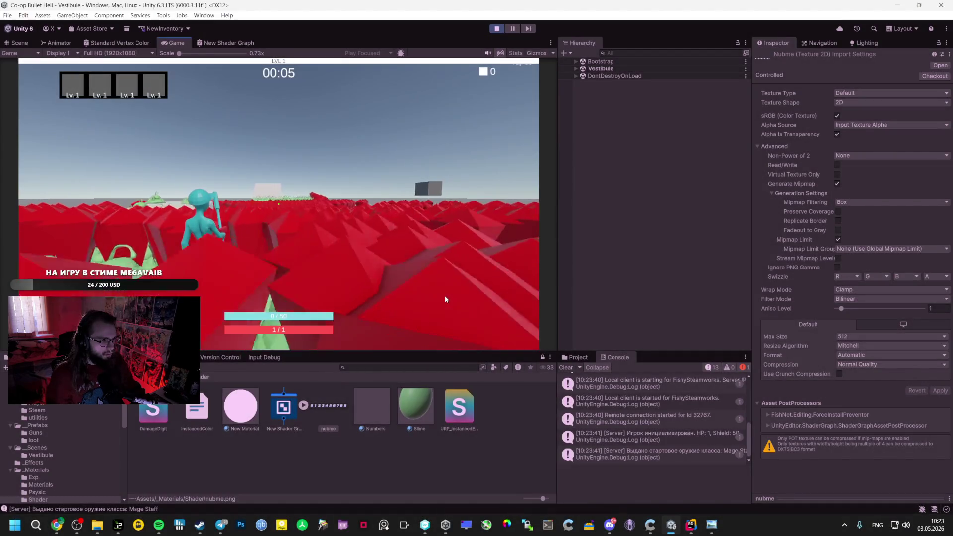
key(super+shift+s)
drag(19, 60, 542, 353)
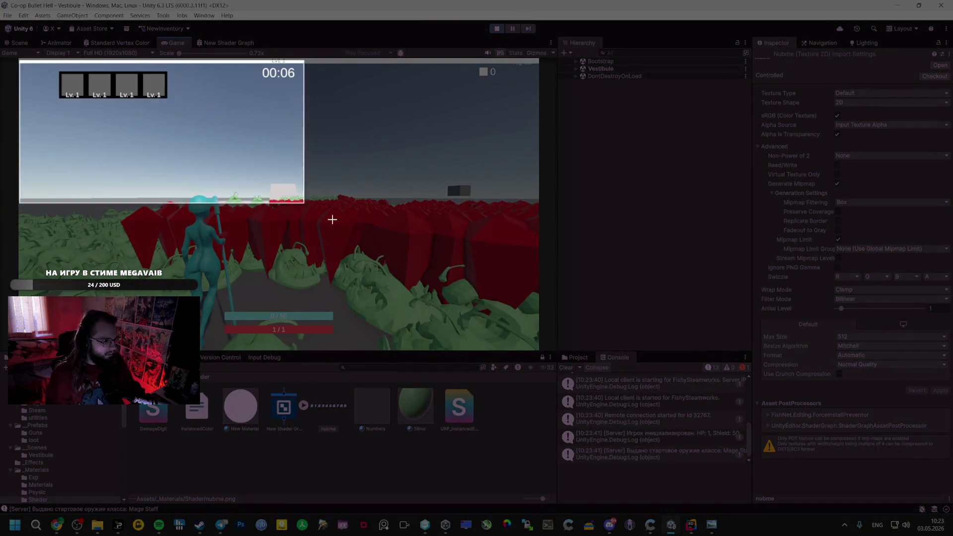
key(alt+Tab)
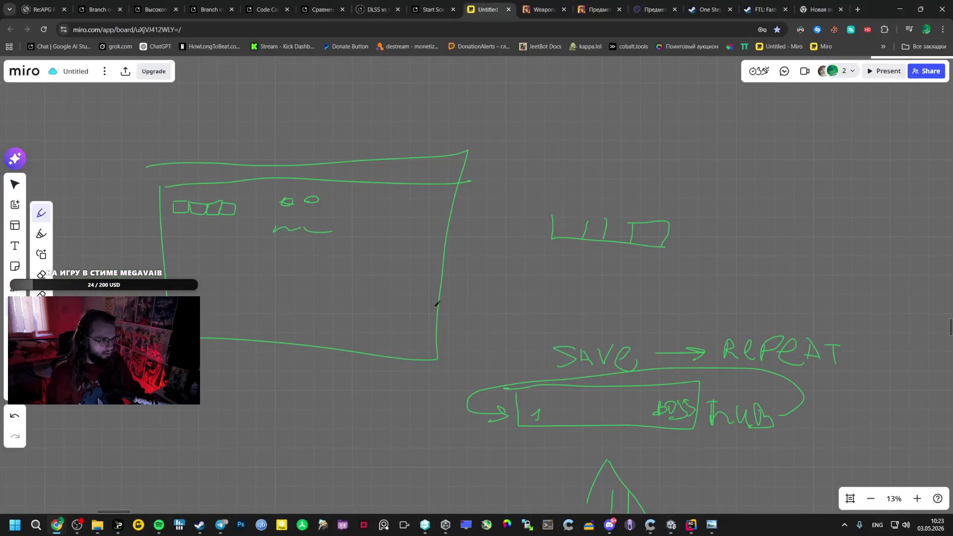
Paste the captured gameplay screenshot onto the board near the sketch
drag(208, 390, 339, 335)
key(ctrl+v)
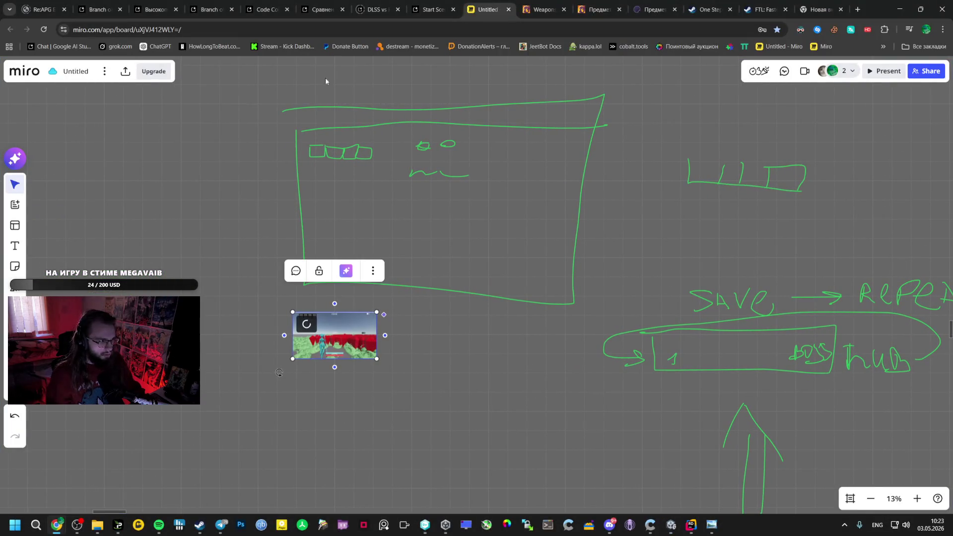
click(41, 197)
scroll(9, 216, up, 3)
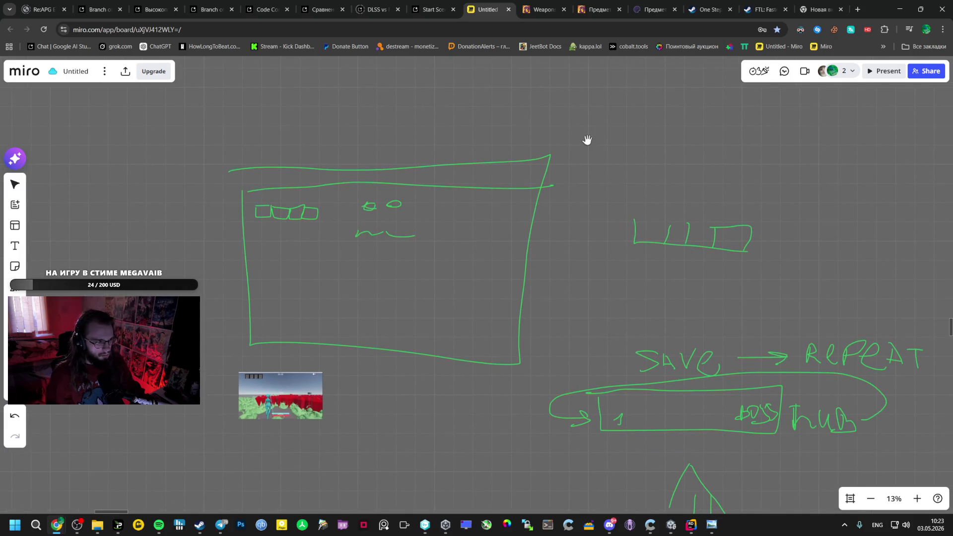
scroll(548, 233, up, 2)
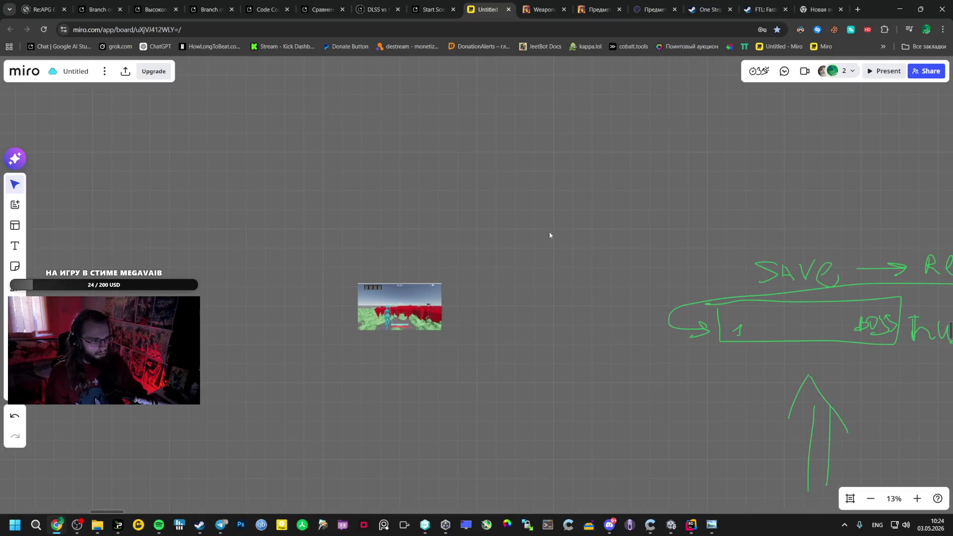
Enlarge the pasted screenshot by a corner handle and ready the pen for drawing
click(400, 307)
drag(446, 330, 529, 383)
scroll(597, 382, up, 1)
scroll(597, 383, up, 1)
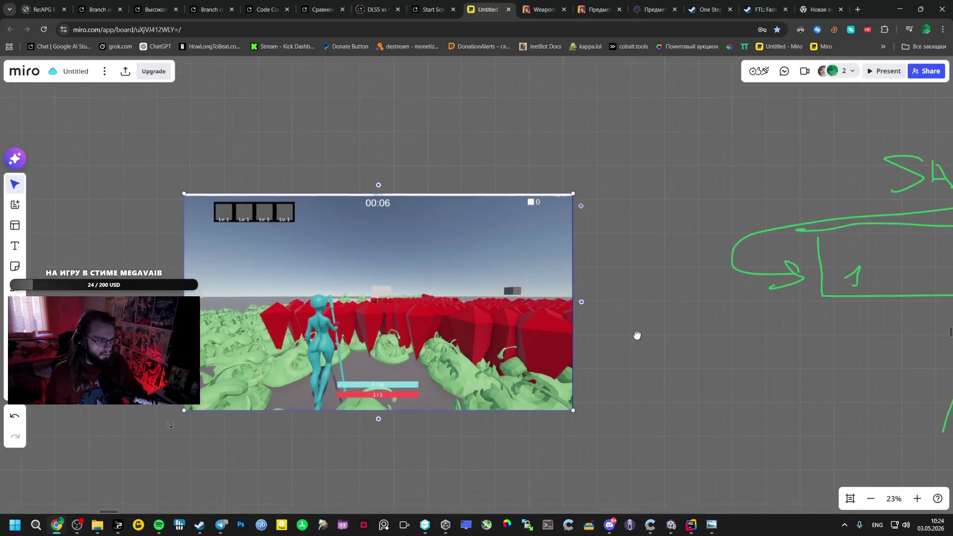
key(p)
drag(319, 287, 337, 258)
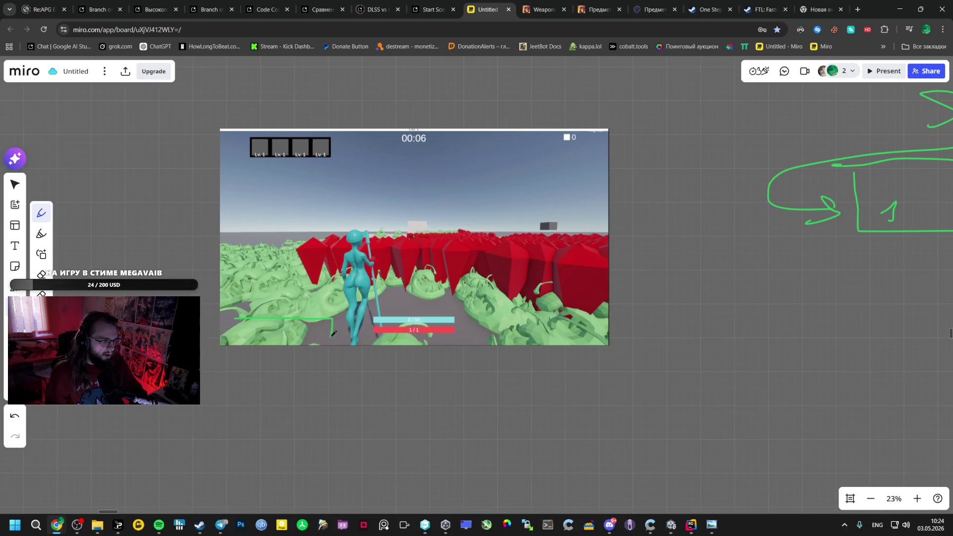
Draw a long green bar over the screenshot's lower left and close its left end
drag(332, 335, 272, 336)
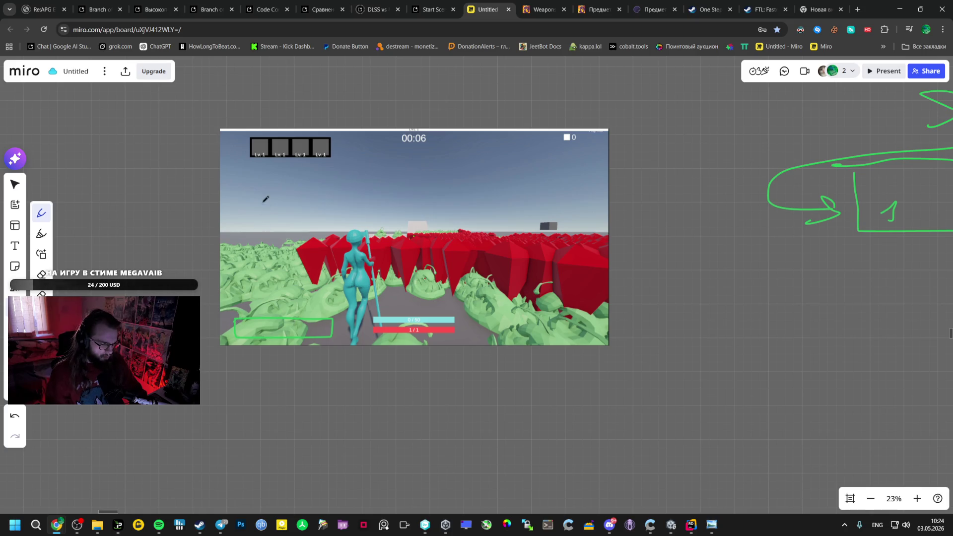
mouse_move(238, 302)
mouse_down()
mouse_move(241, 310)
mouse_move(327, 312)
mouse_up()
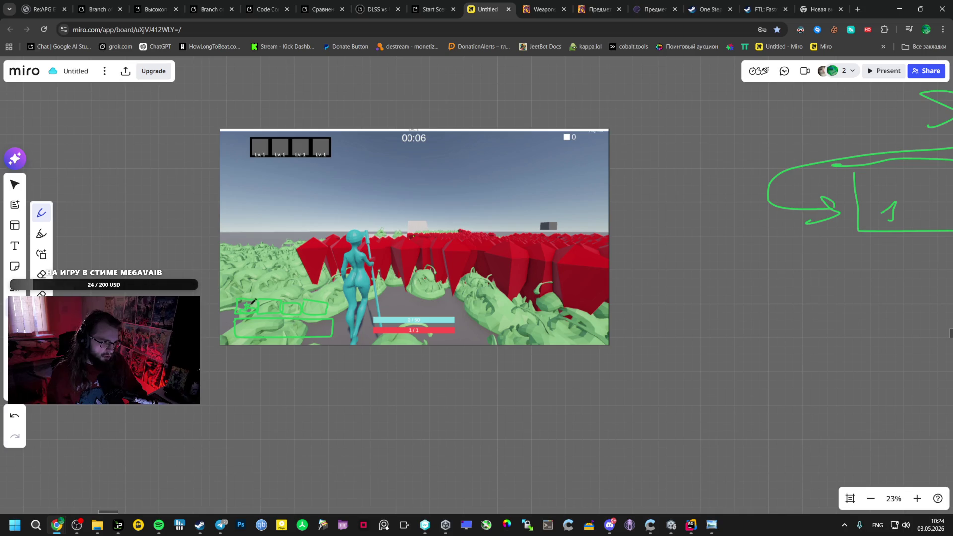
scroll(252, 303, up, 3)
scroll(243, 314, up, 2)
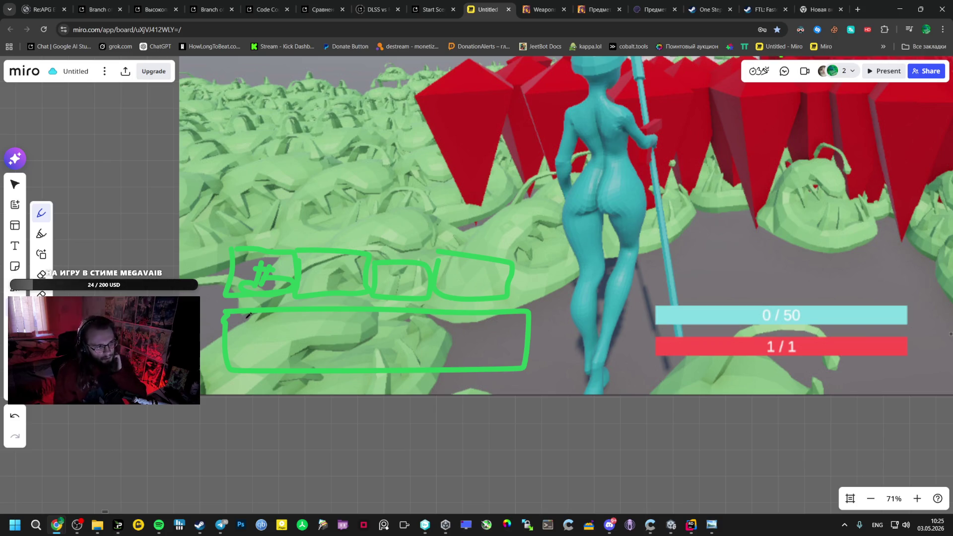
scroll(442, 334, down, 5)
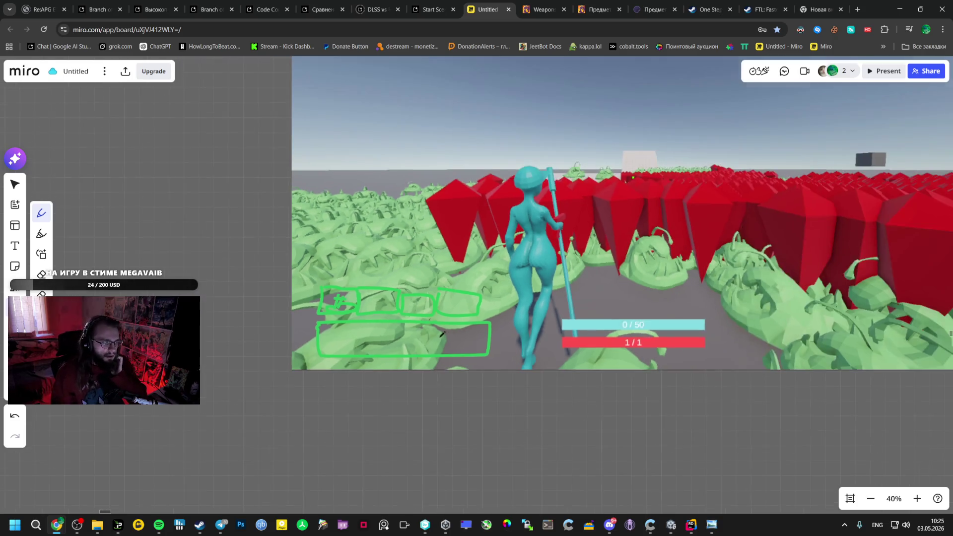
scroll(441, 334, down, 4)
scroll(441, 334, down, 4)
Pan across the board to bring the wider game-loop diagram into view
drag(683, 334, 500, 225)
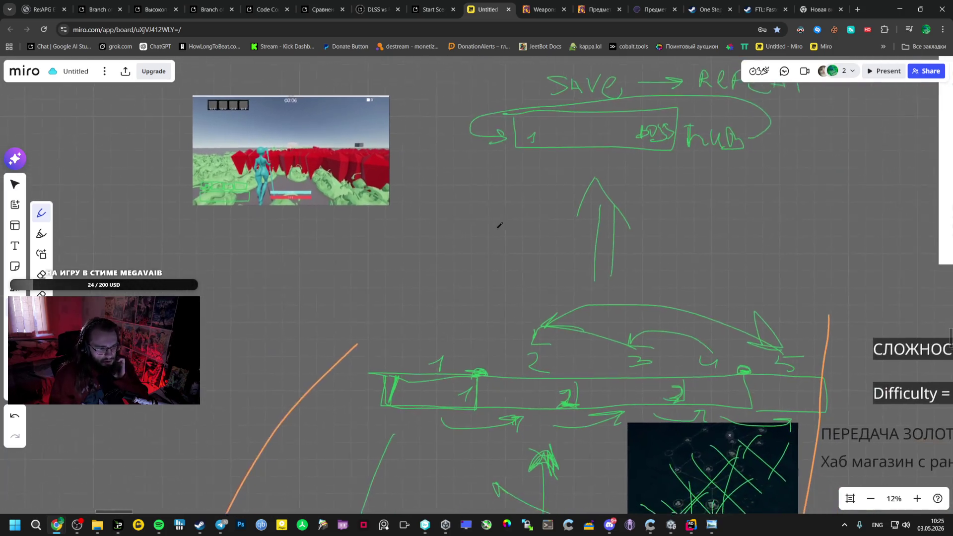
drag(319, 294, 364, 396)
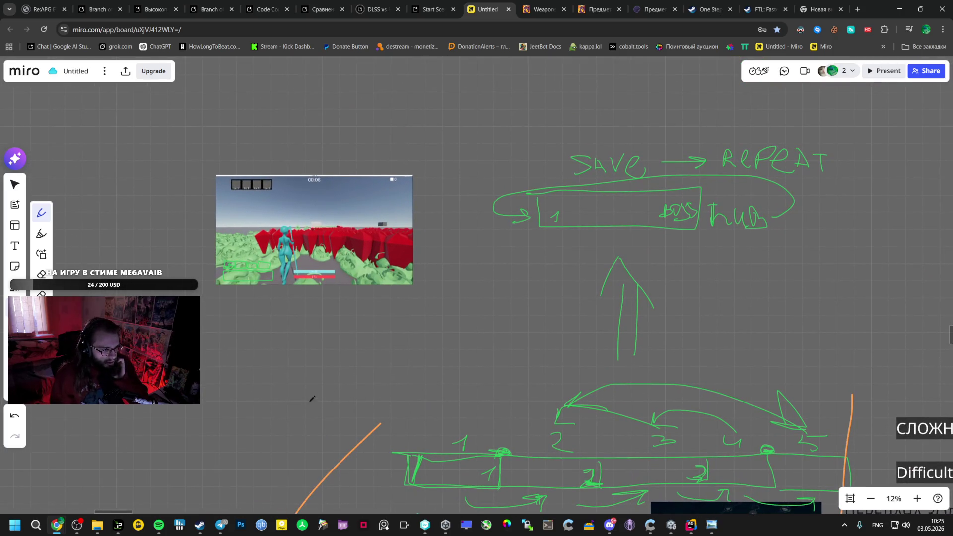
drag(323, 421, 381, 402)
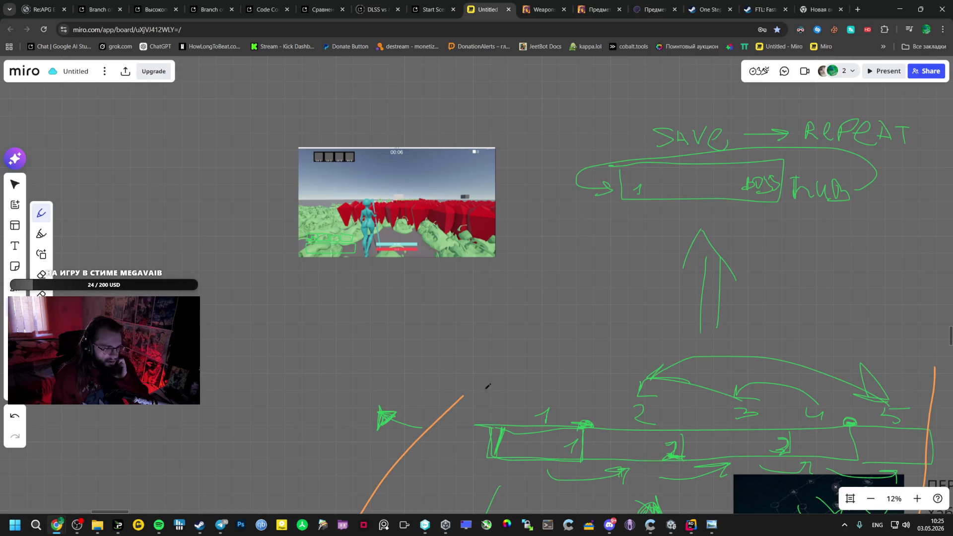
scroll(476, 153, up, 3)
scroll(476, 152, up, 3)
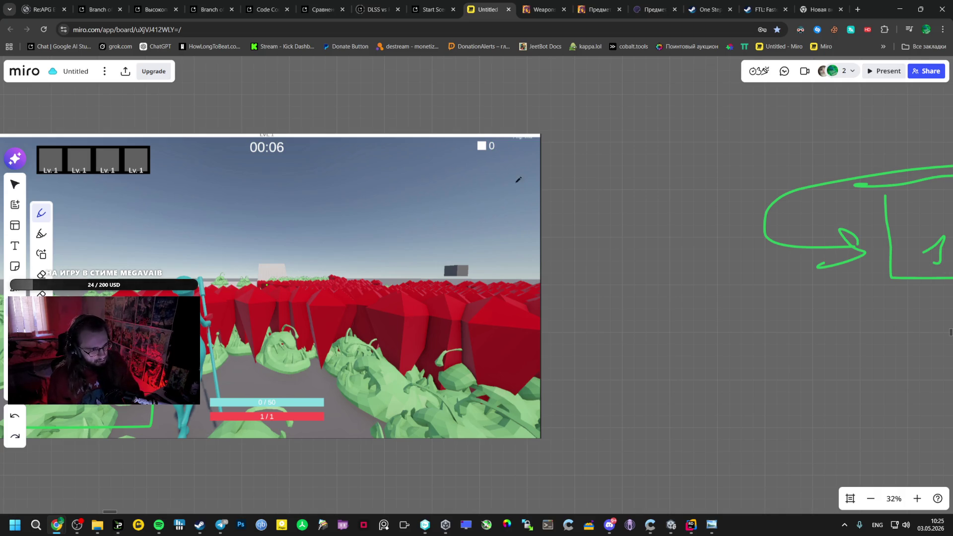
scroll(606, 205, down, 2)
scroll(532, 230, down, 5)
scroll(548, 355, down, 2)
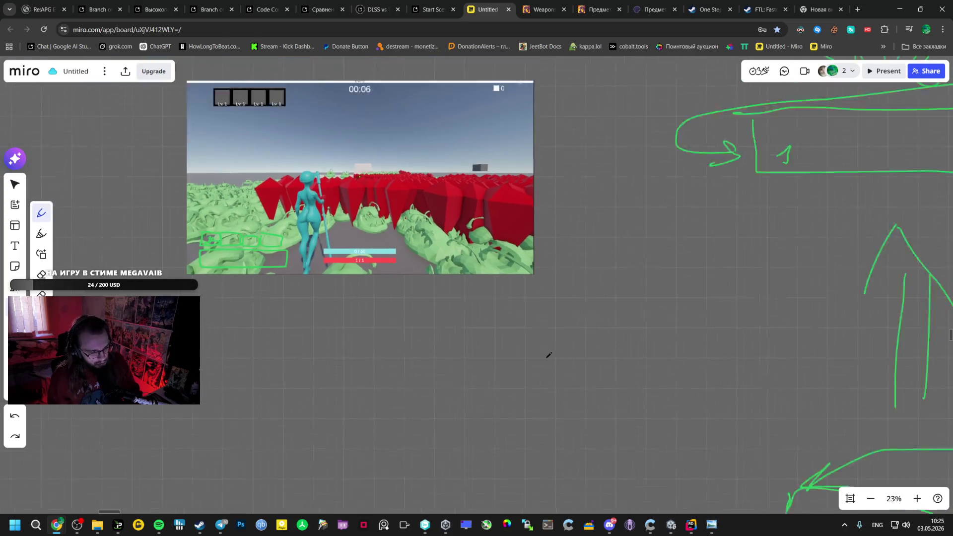
scroll(485, 394, down, 3)
scroll(425, 381, down, 1)
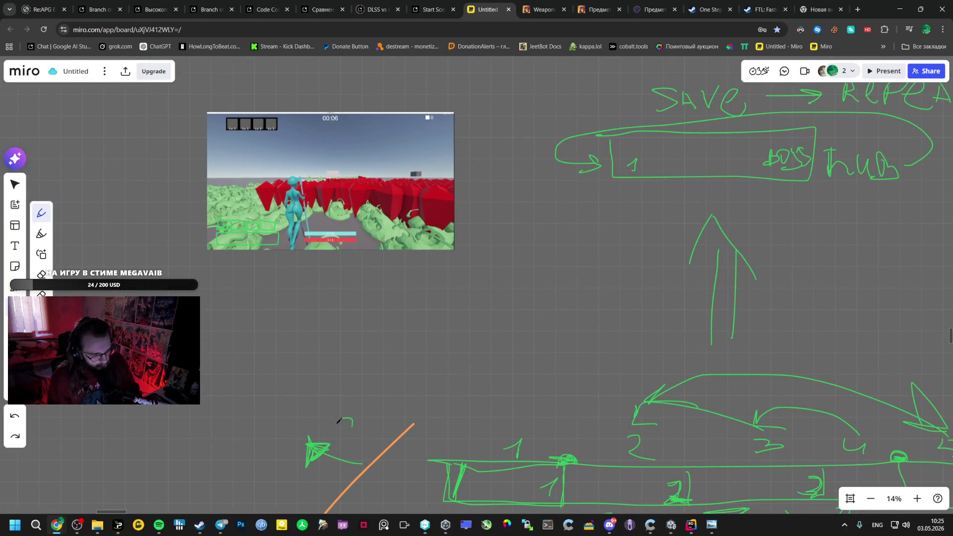
Hand-write the SILVER label beside the arrowhead, undoing extra arrowhead strokes
drag(338, 422, 344, 435)
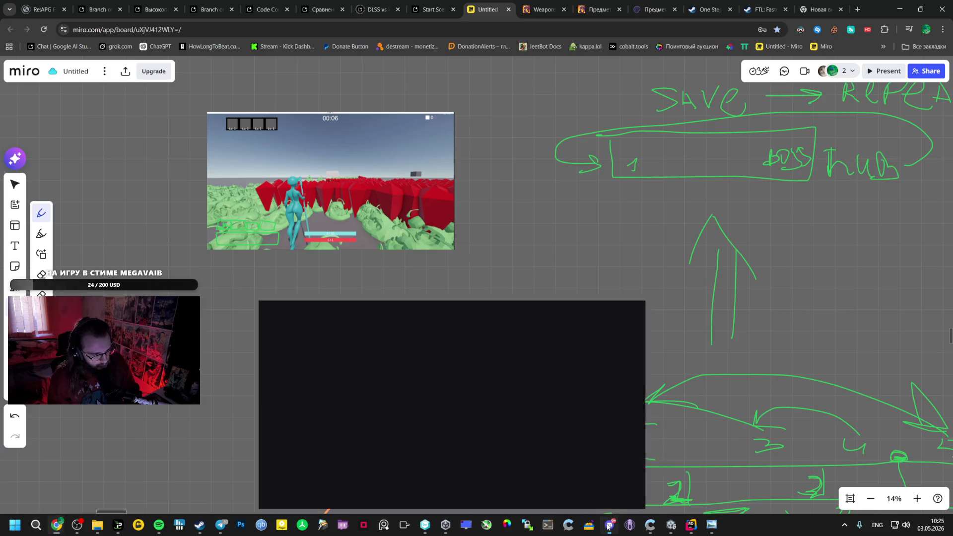
click(609, 525)
click(609, 524)
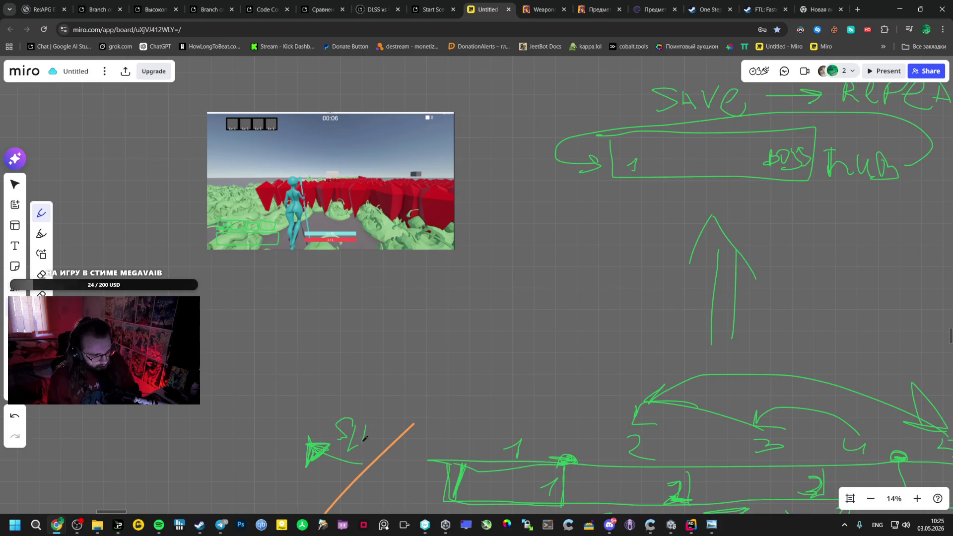
mouse_move(364, 440)
mouse_down()
mouse_move(377, 442)
mouse_move(394, 417)
mouse_move(434, 432)
mouse_up()
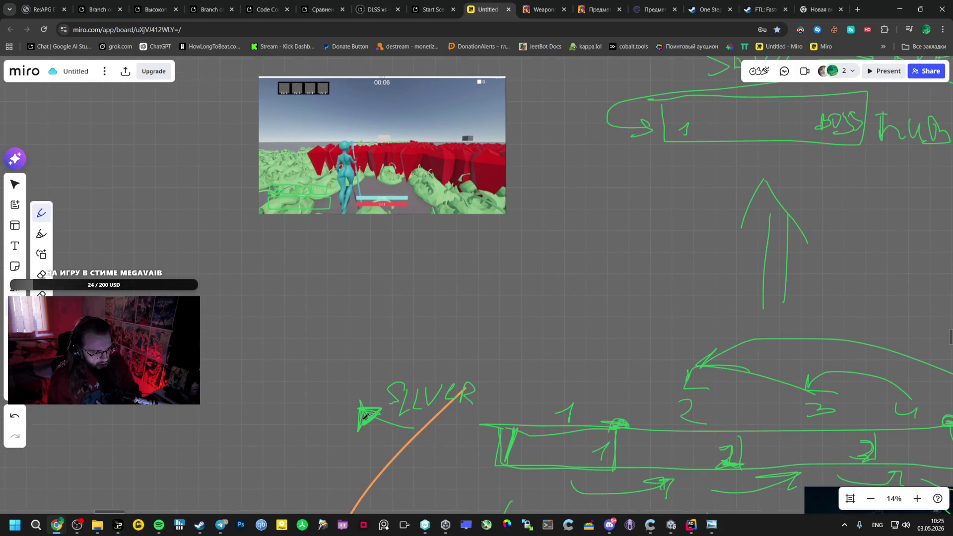
drag(360, 412, 369, 420)
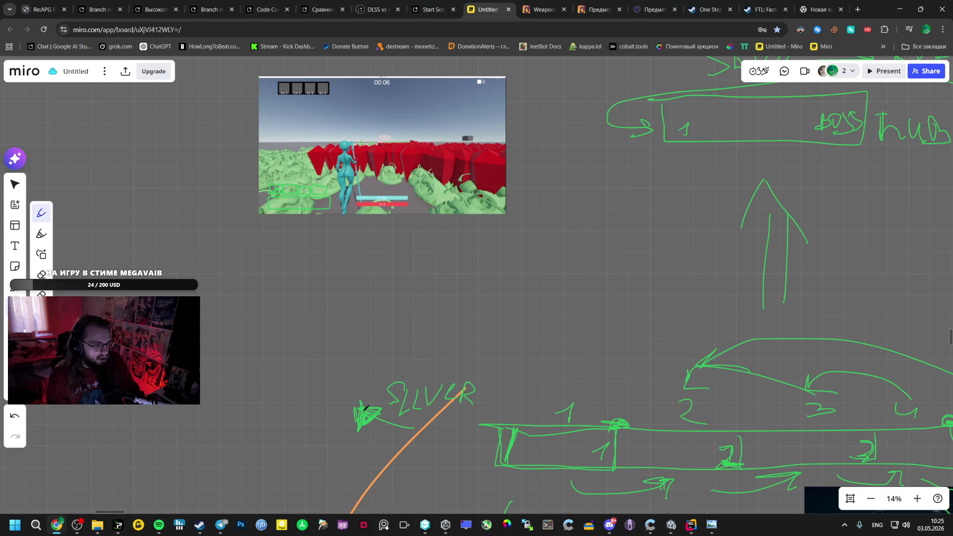
key(ctrl+z)
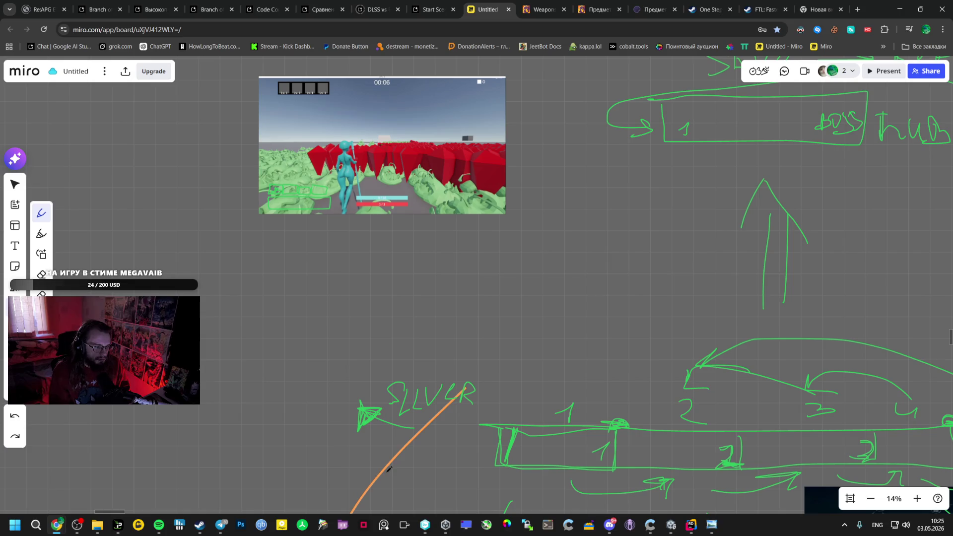
Sketch a small segmented bar with up and down arrows, the SC note and a circle
mouse_move(268, 402)
mouse_down()
mouse_move(322, 426)
mouse_move(266, 402)
mouse_up()
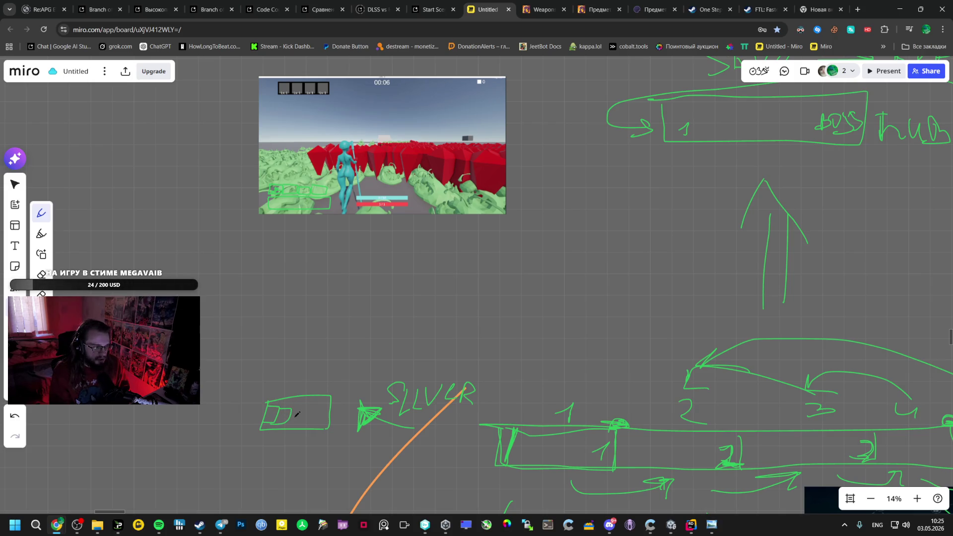
mouse_move(287, 423)
mouse_down()
mouse_move(308, 412)
mouse_move(301, 422)
mouse_up()
drag(249, 394, 266, 391)
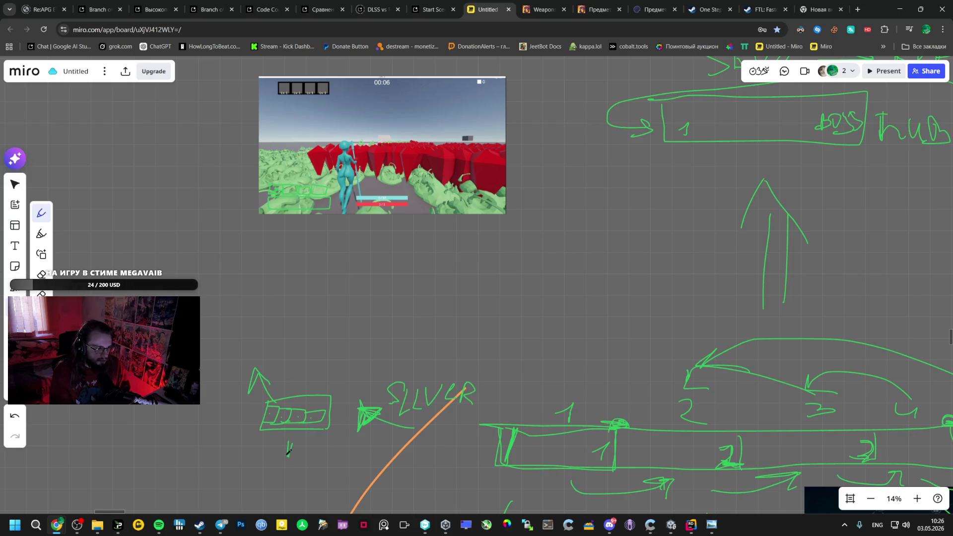
mouse_move(289, 447)
mouse_down()
mouse_move(274, 477)
mouse_move(283, 483)
mouse_up()
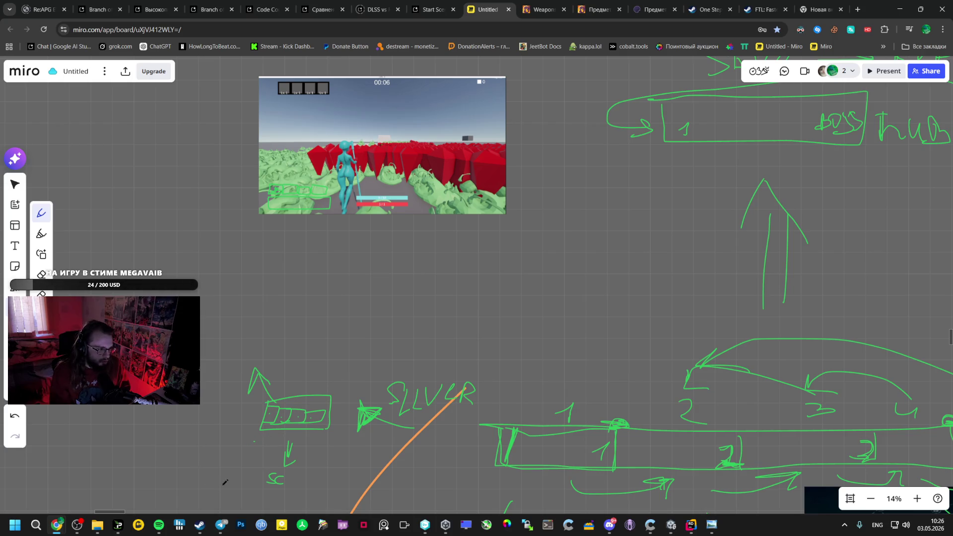
drag(223, 483, 215, 490)
scroll(214, 468, left, 3)
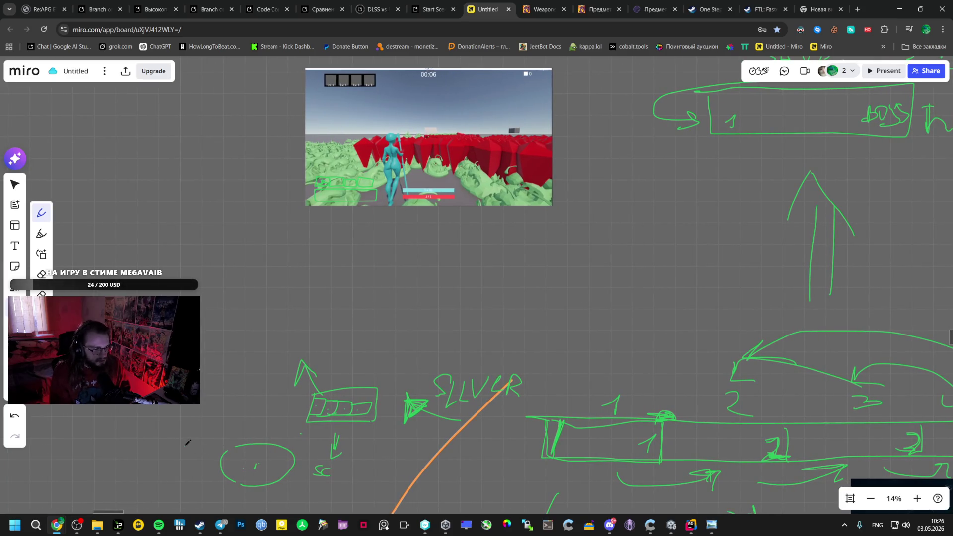
Sketch a second small oval beside the circle and a long green loop enclosing the sketch
mouse_move(185, 447)
mouse_down()
mouse_move(217, 442)
mouse_move(185, 451)
mouse_up()
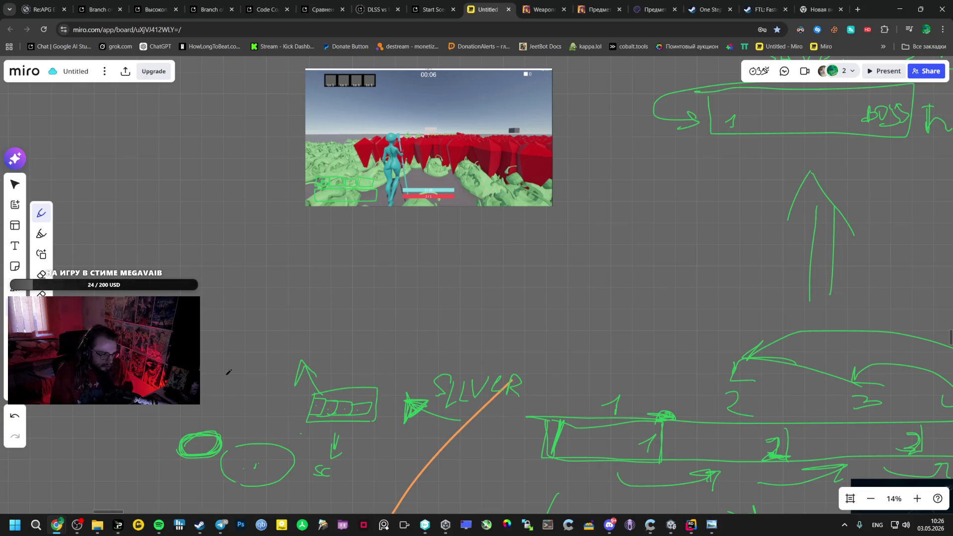
drag(159, 406, 154, 458)
drag(509, 338, 464, 510)
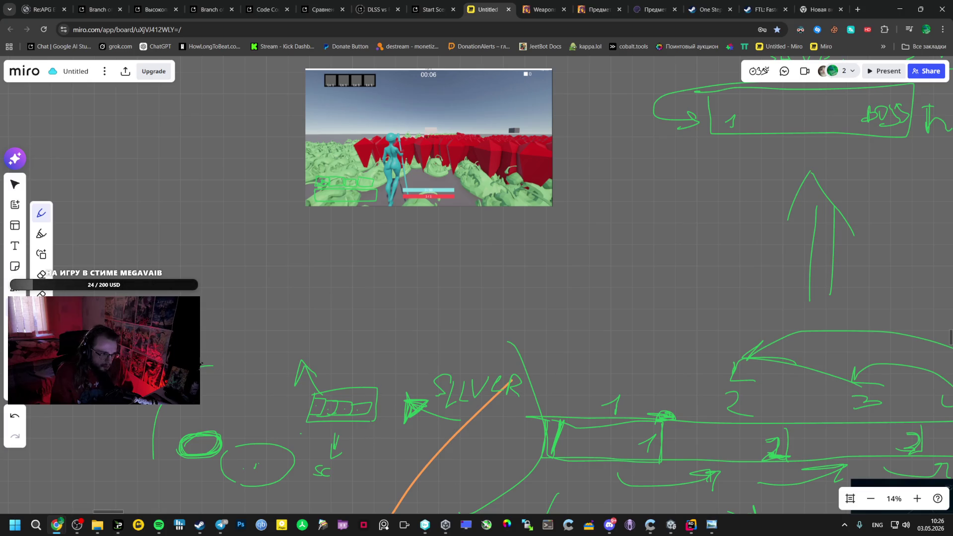
drag(151, 406, 151, 476)
drag(236, 359, 510, 340)
scroll(297, 417, down, 2)
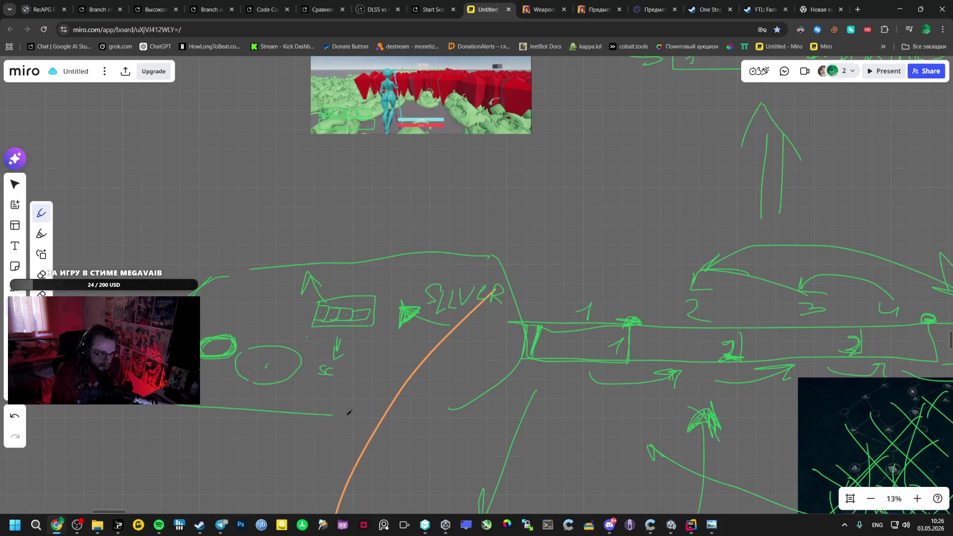
Handwrite META beneath the small arrow with the pen
mouse_move(319, 386)
mouse_down()
mouse_move(345, 378)
mouse_move(365, 402)
mouse_move(375, 387)
mouse_move(407, 408)
mouse_up()
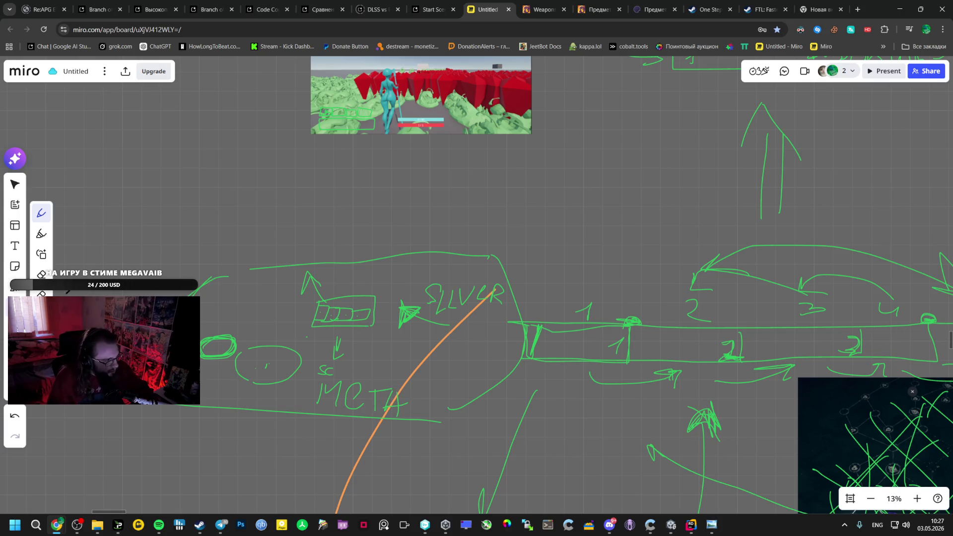
key(t)
Start a Russian text note near META reading 'мета прогресиия ( покупка артефактоов и рассх'
click(372, 342)
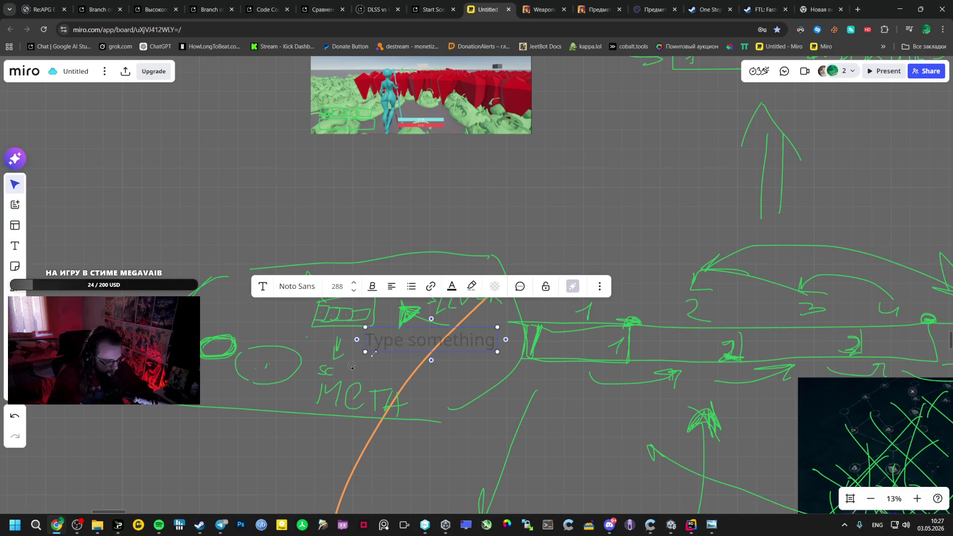
text(Vtnf)
key(BackSpace)
key(BackSpace)
key(alt+shift)
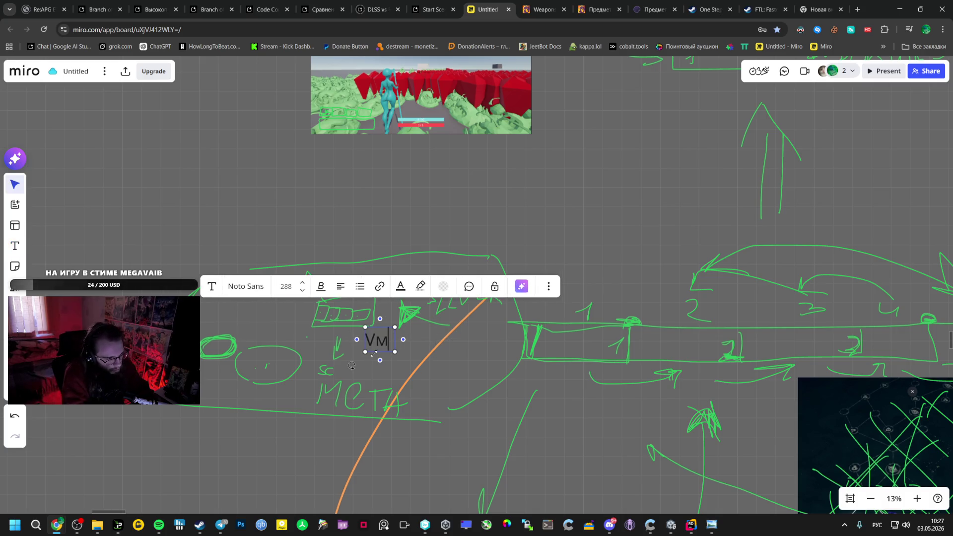
key(BackSpace)
key(BackSpace)
text(мета прог)
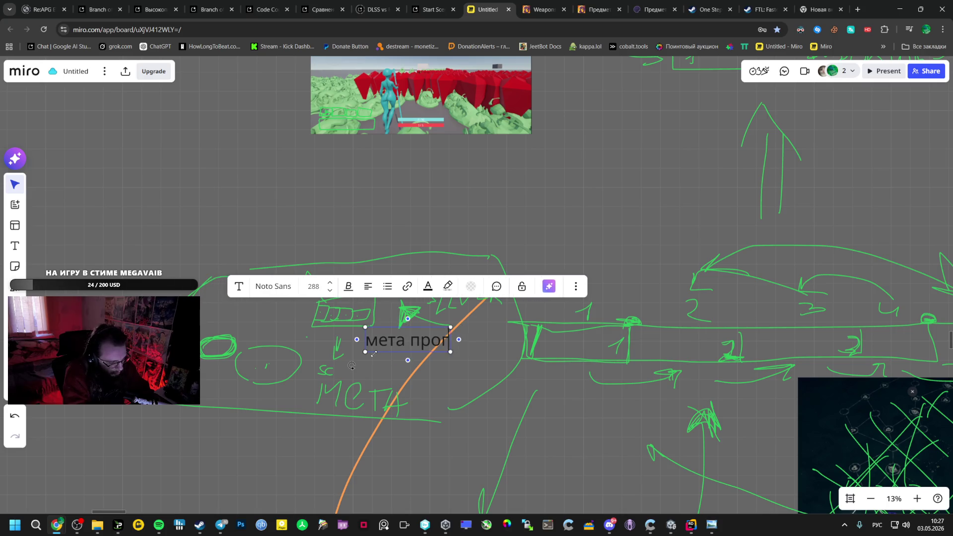
text(ресия)
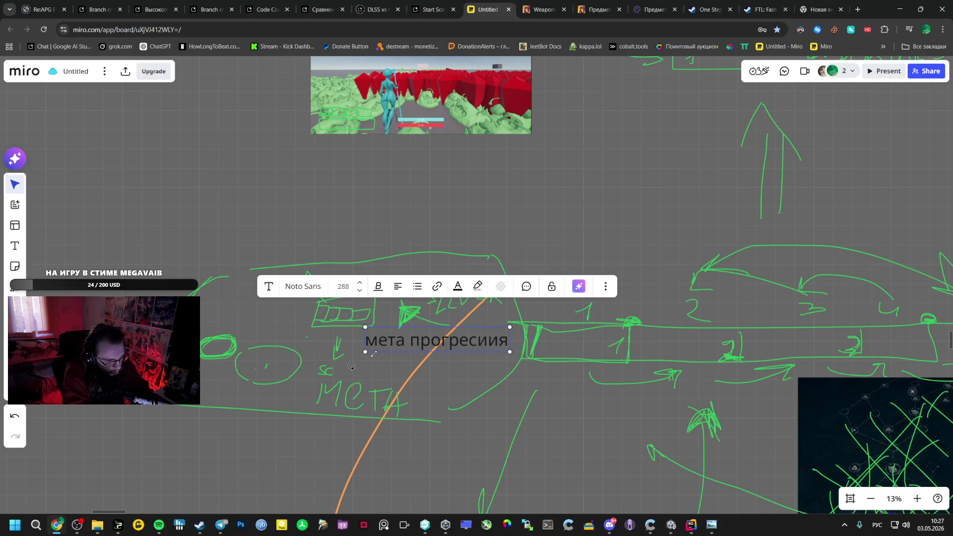
text( ( под)
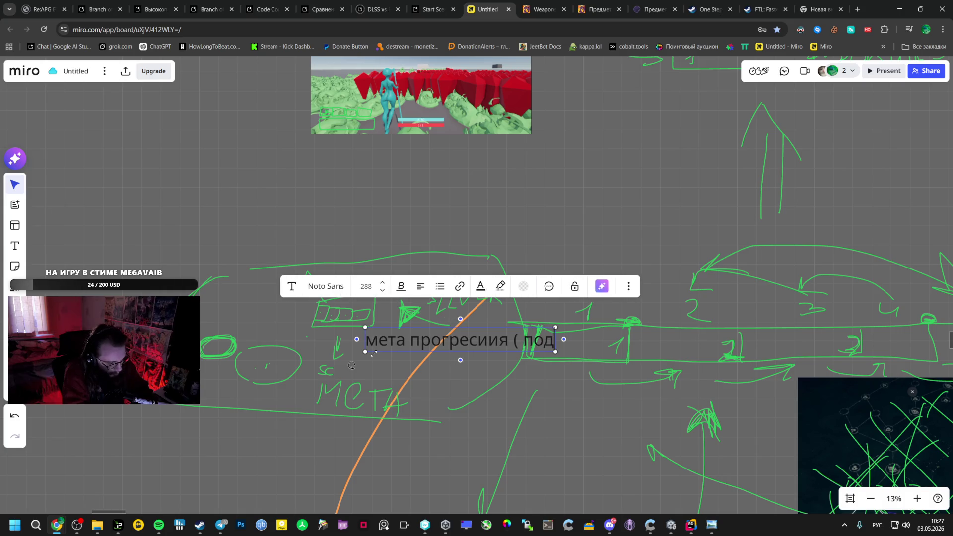
key(BackSpace)
text(купка)
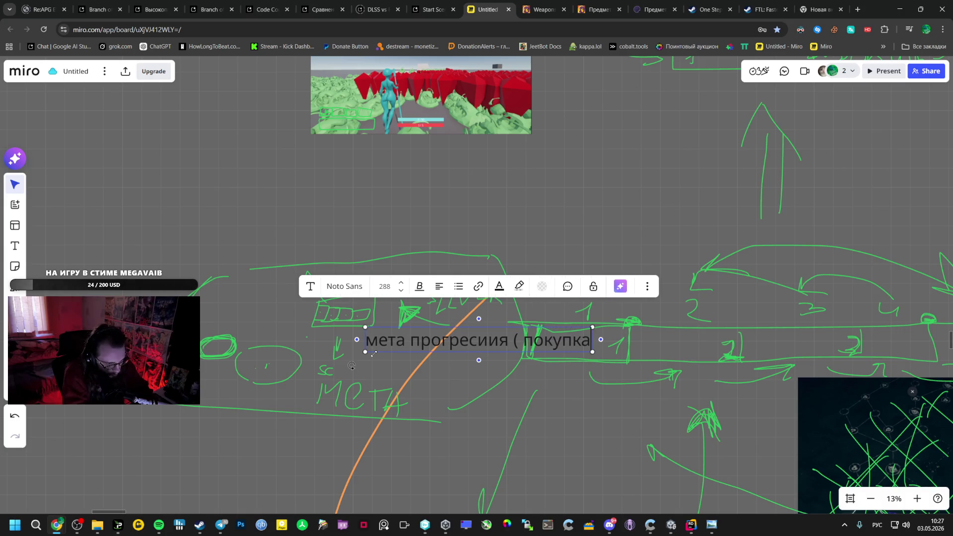
text( артефактов)
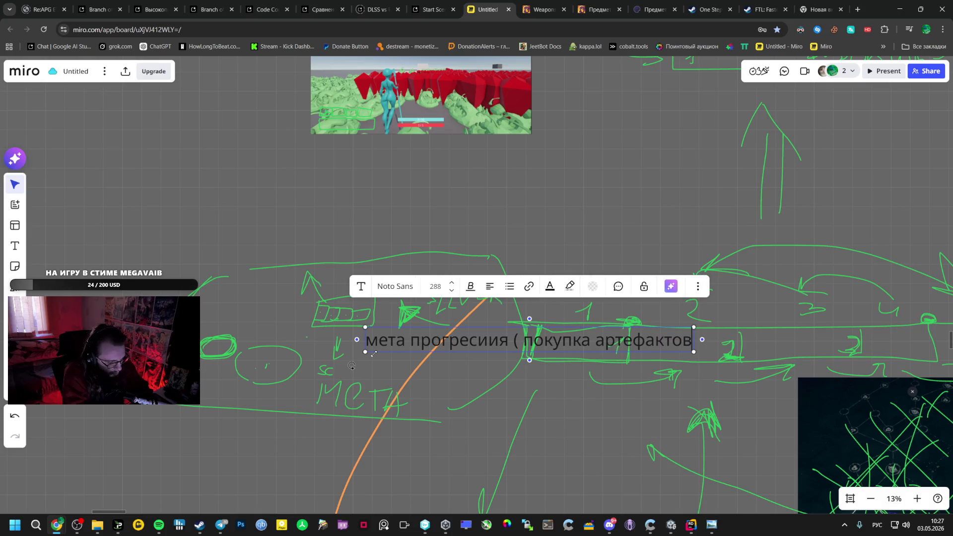
key(BackSpace)
text(ов и рассх)
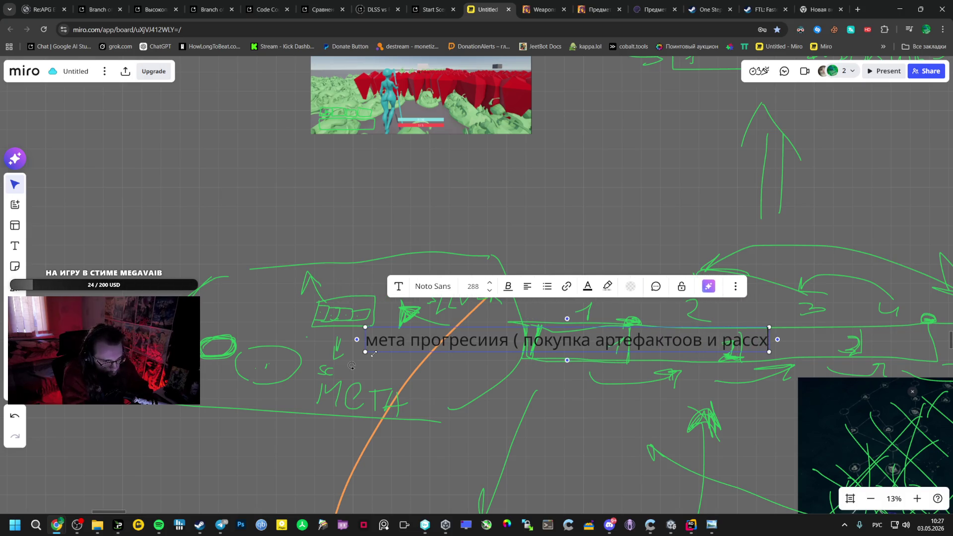
text(одиников)
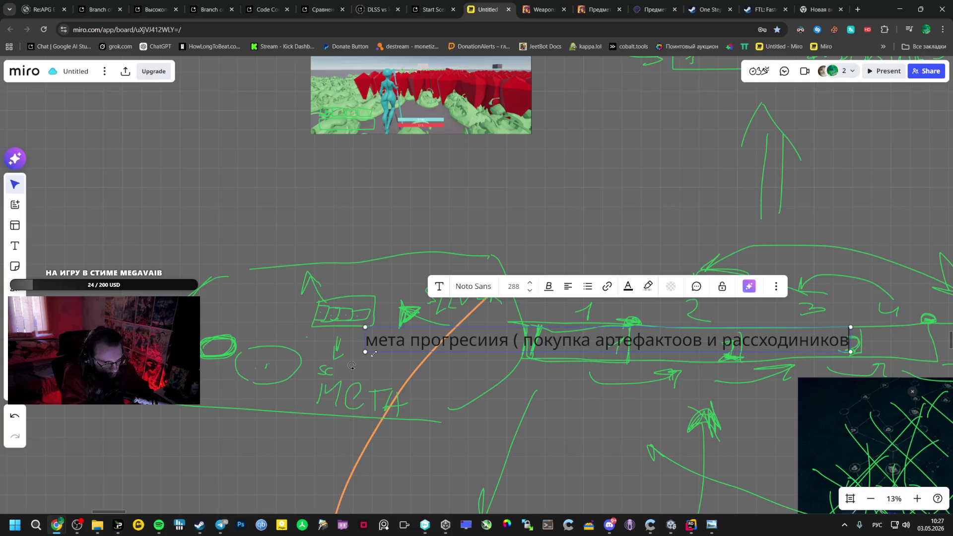
text( пере)
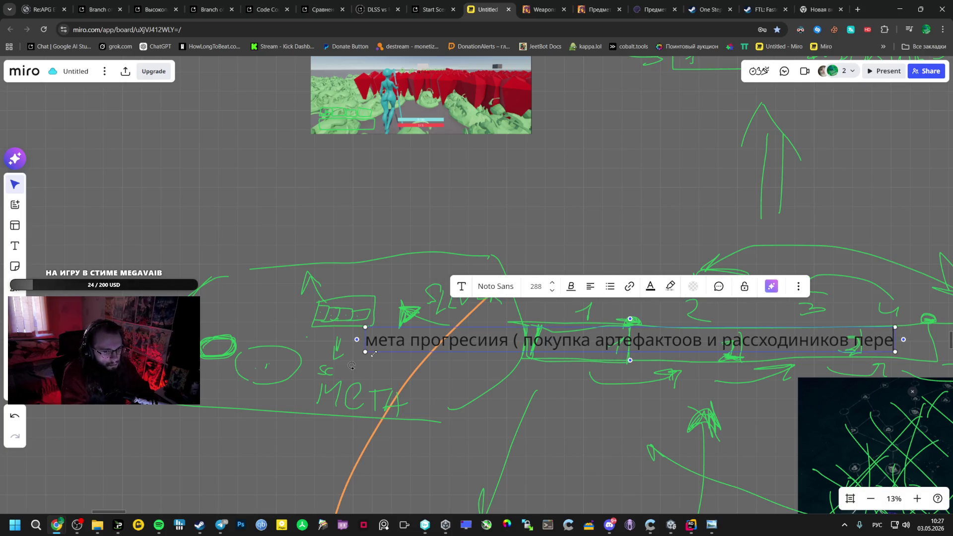
text(д )
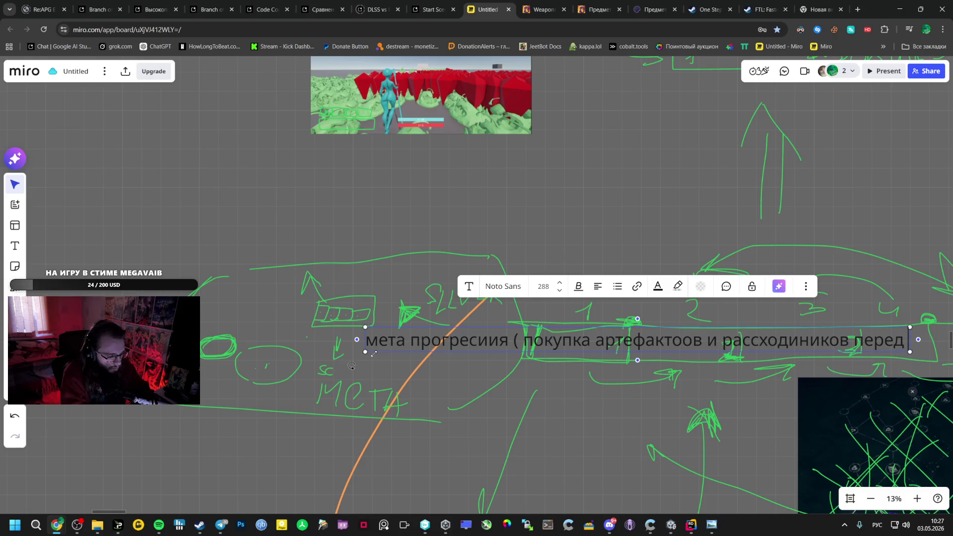
text(битвой в лоби)
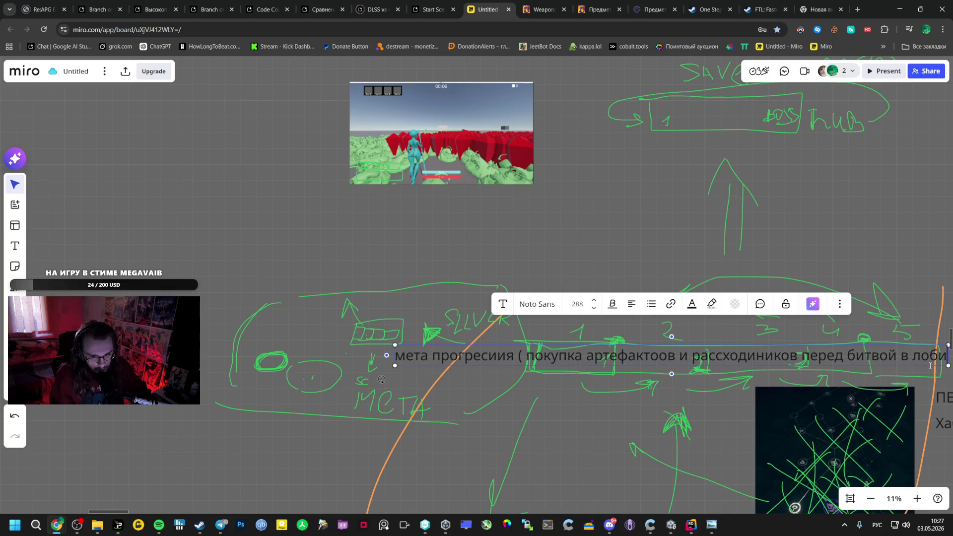
Shrink the meta-progression note and break it onto two lines
drag(948, 365, 583, 352)
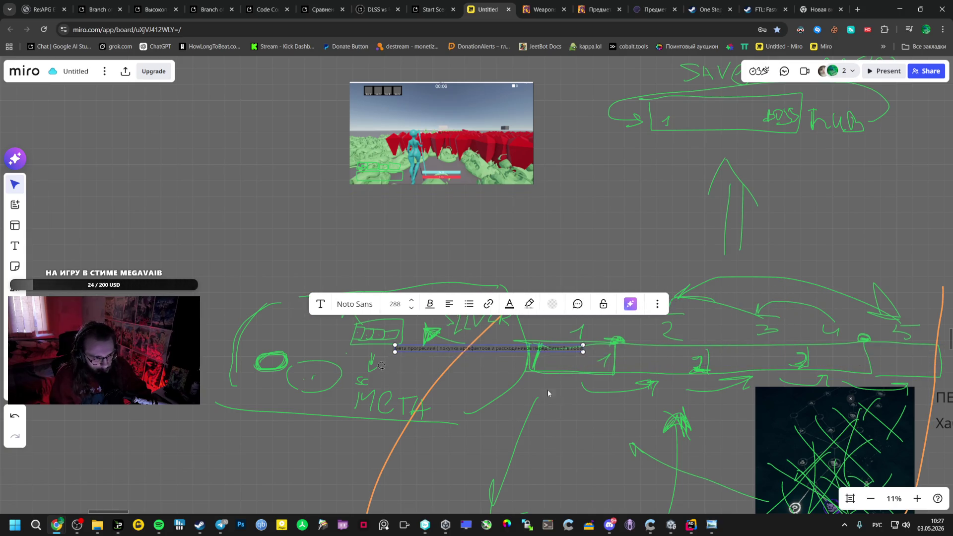
scroll(512, 354, up, 5)
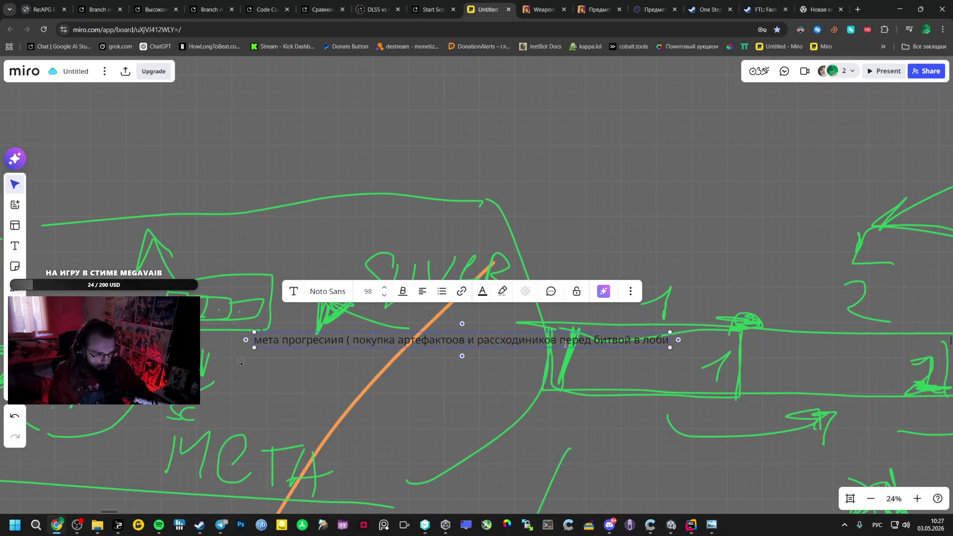
key(Return)
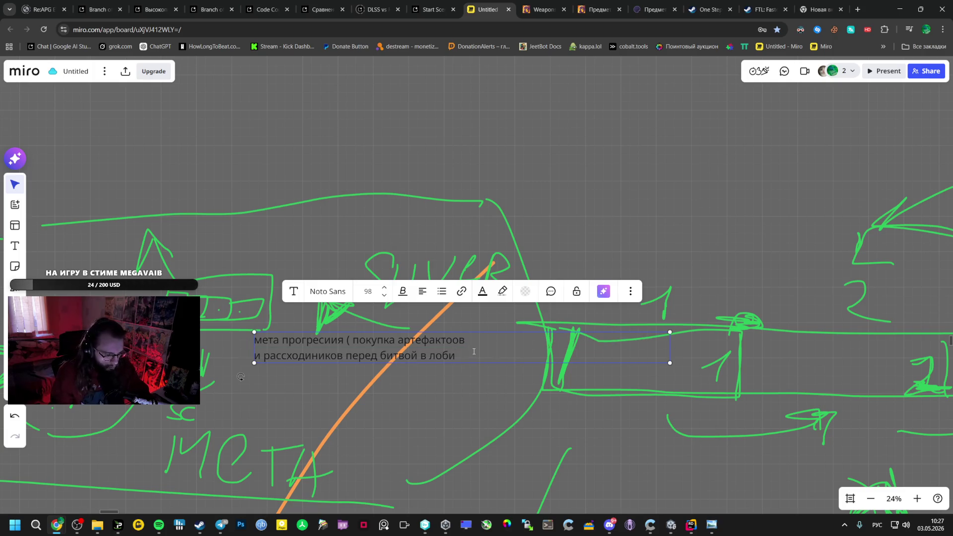
text())
click(536, 374)
Close the bracket after 'перед битвой в лоби' and move the note beneath the META sketch
double_click(428, 356)
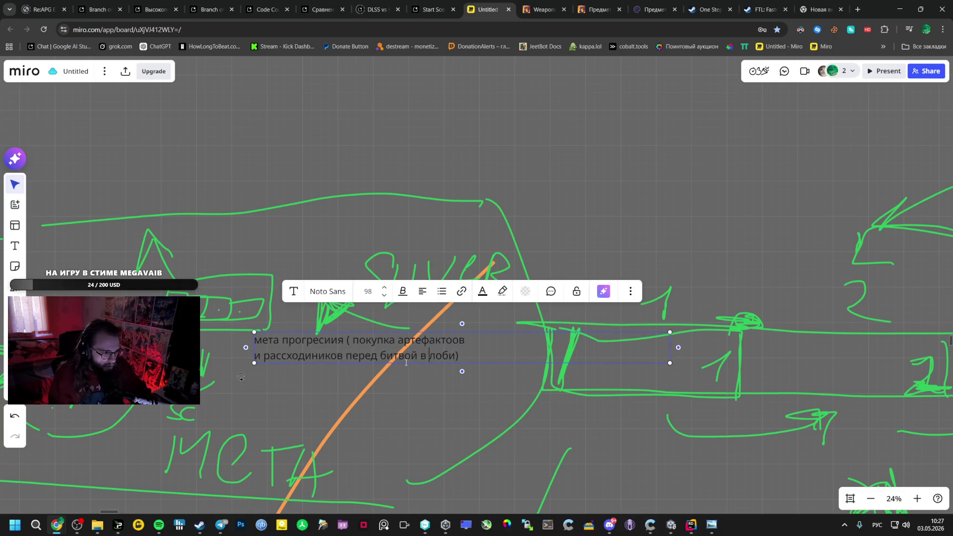
key(ctrl+shift+period)
scroll(298, 385, down, 3)
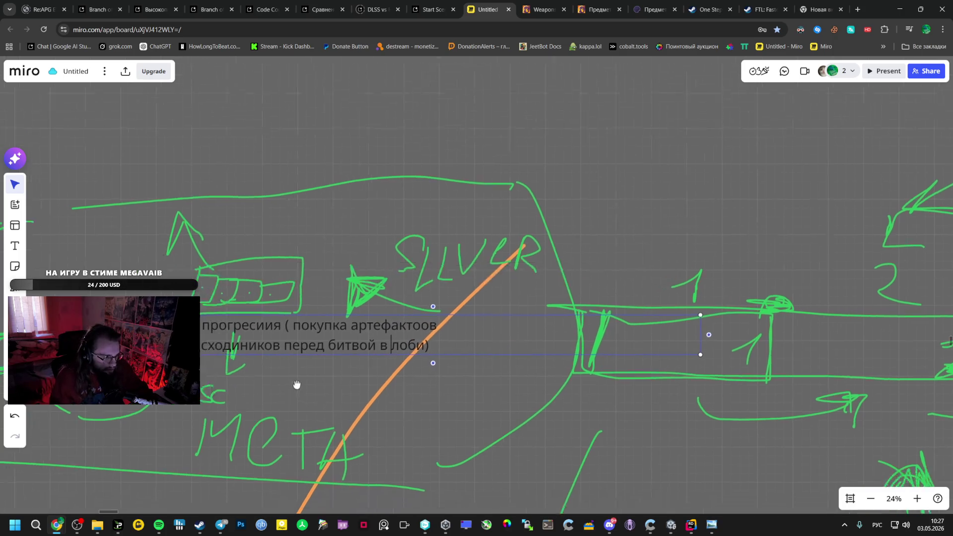
key(Escape)
mouse_move(377, 261)
mouse_down()
mouse_move(176, 392)
mouse_move(235, 422)
mouse_move(231, 442)
mouse_up()
scroll(350, 283, up, 3)
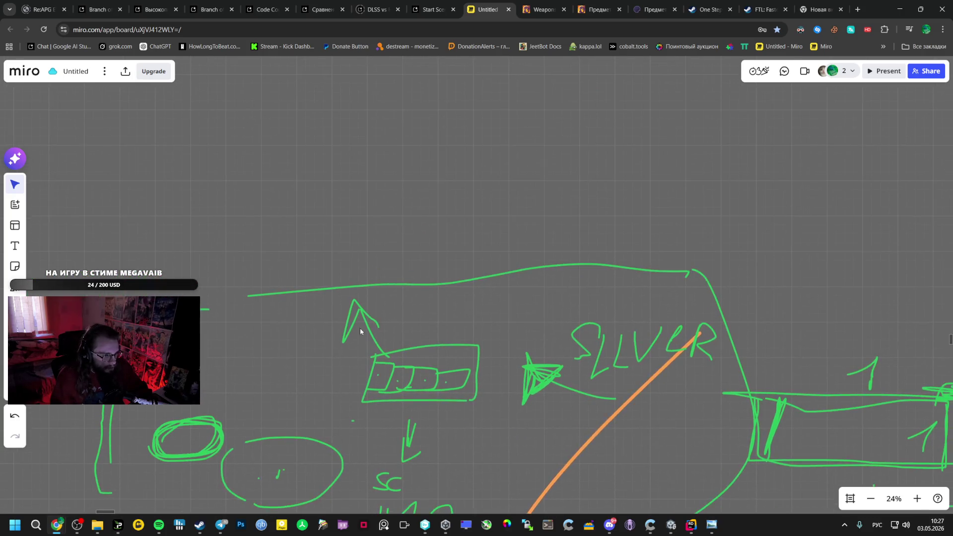
scroll(359, 328, up, 2)
scroll(390, 340, up, 3)
scroll(386, 398, down, 2)
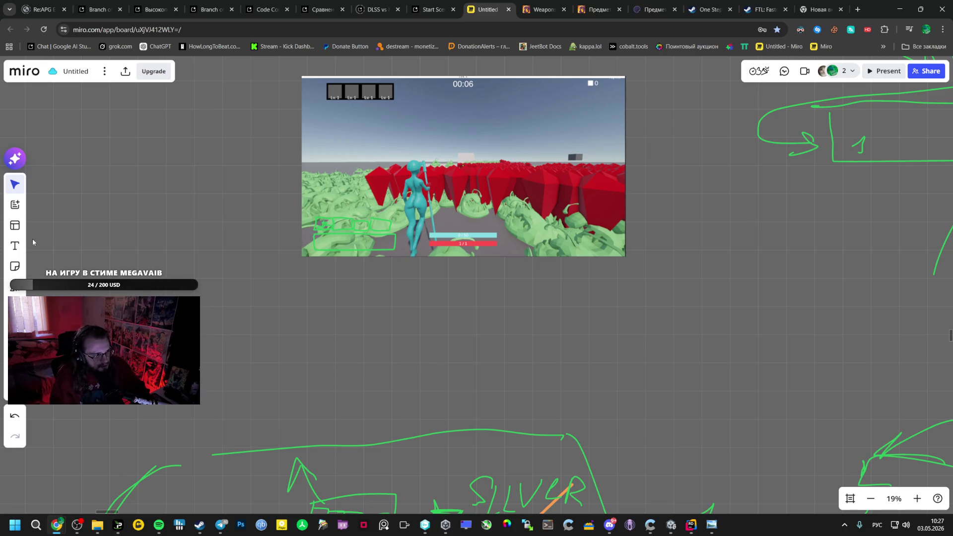
Pick the pen and bring the screenshot and lower sketches into view
click(14, 287)
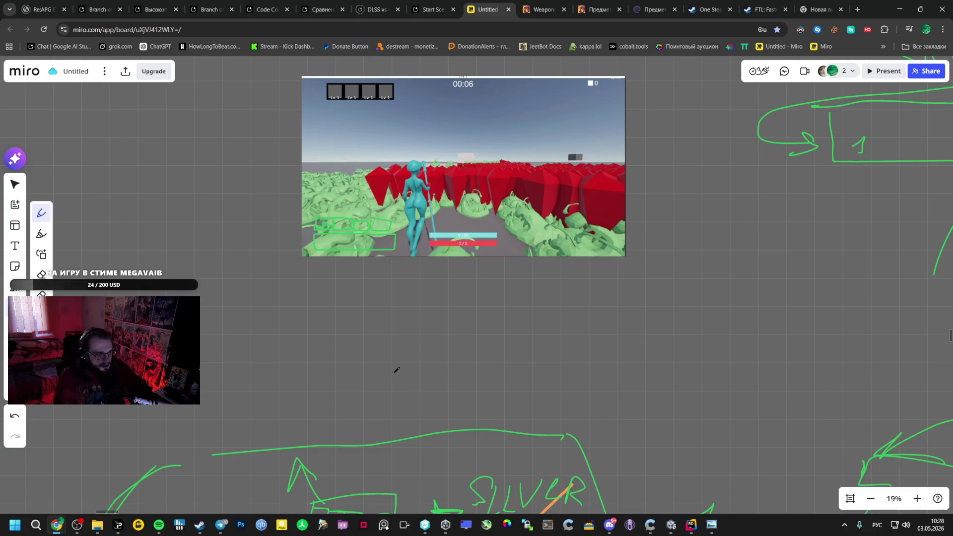
scroll(364, 348, down, 2)
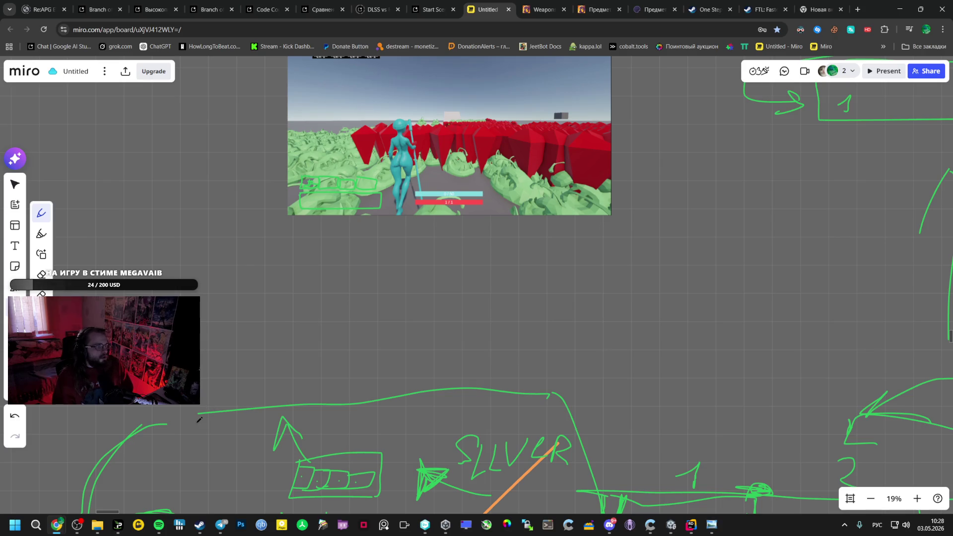
mouse_move(199, 419)
mouse_down()
mouse_move(379, 284)
mouse_move(376, 383)
mouse_up()
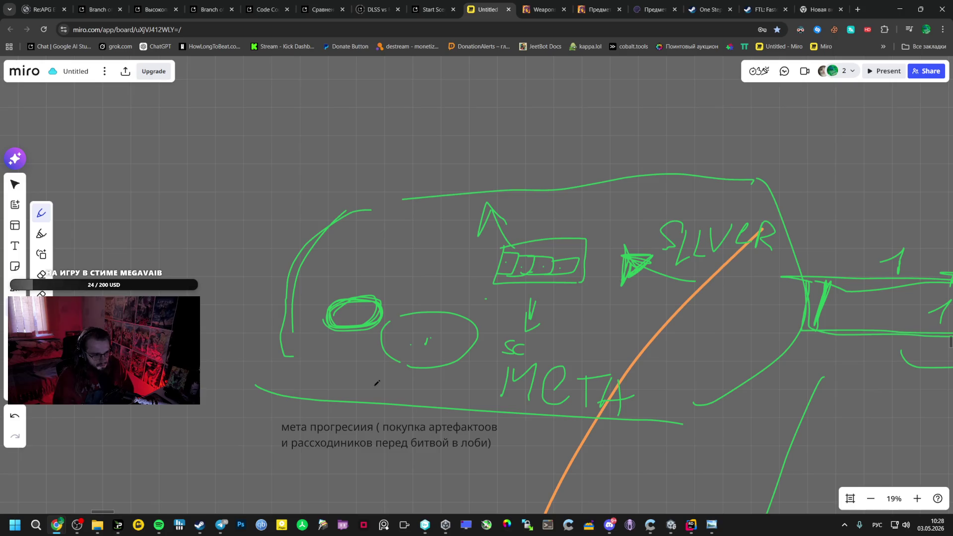
scroll(369, 385, down, 3)
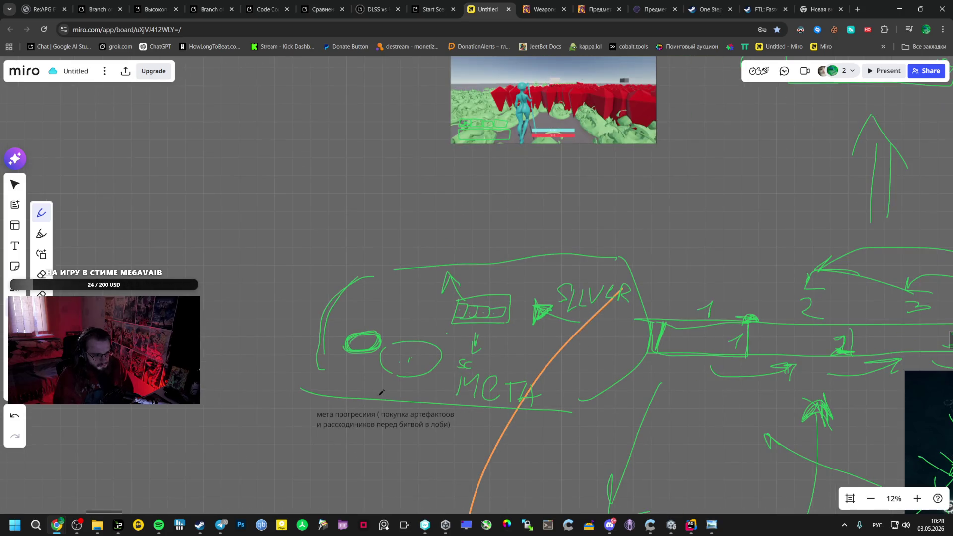
scroll(399, 350, up, 5)
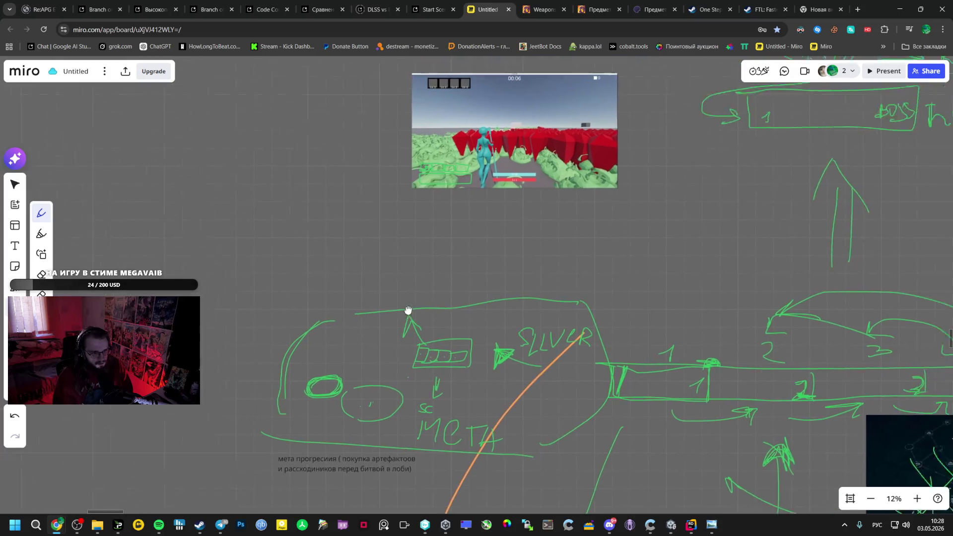
scroll(376, 362, right, 3)
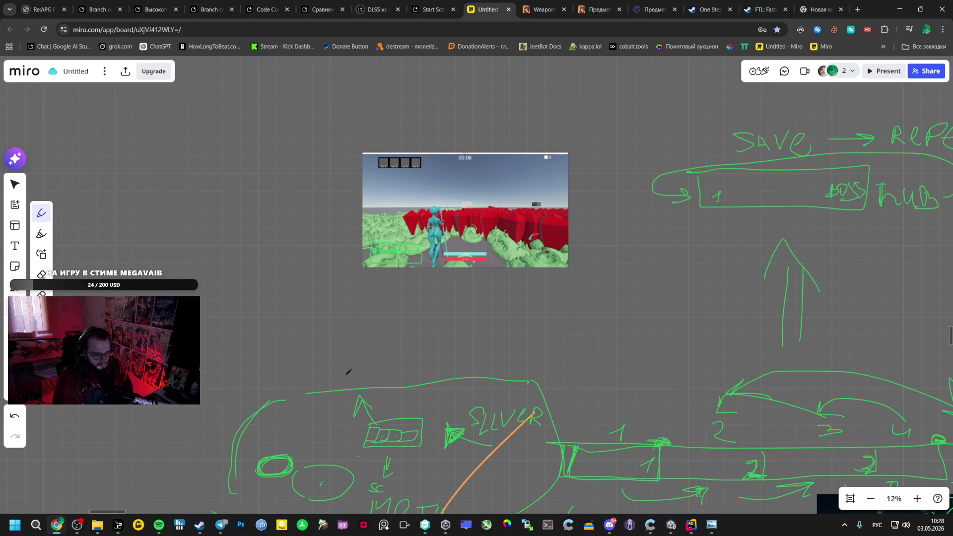
Draw a green freehand square outline below-left of the gameplay screenshot
drag(278, 281, 271, 343)
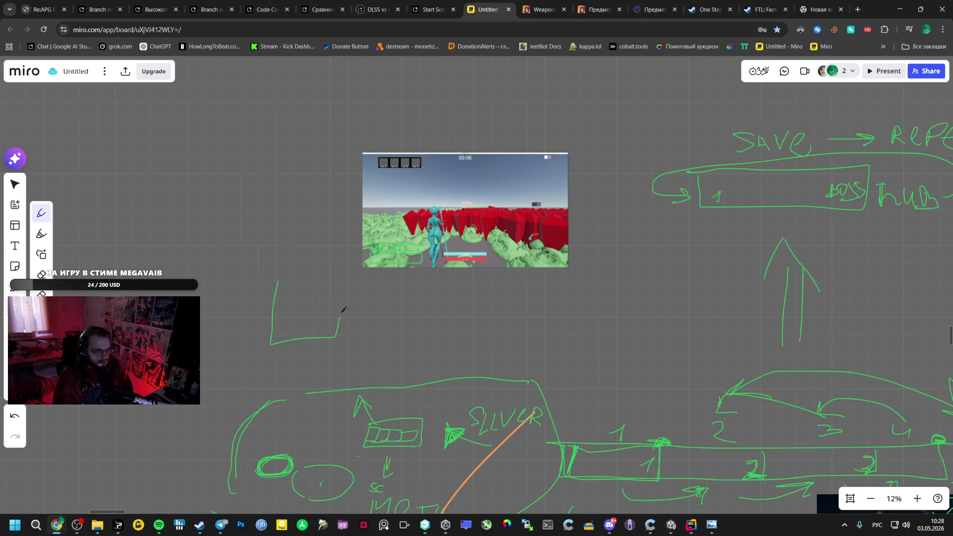
drag(343, 309, 280, 269)
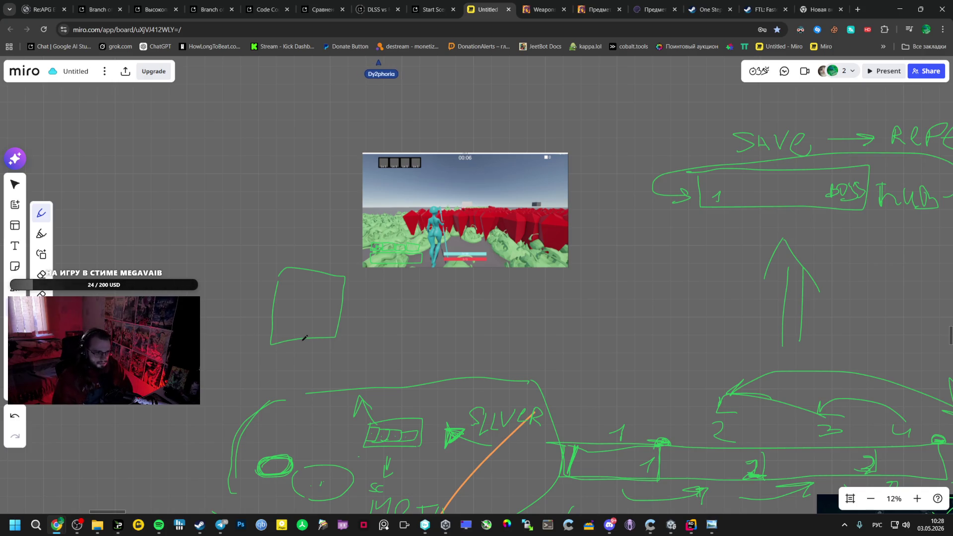
scroll(410, 268, up, 2)
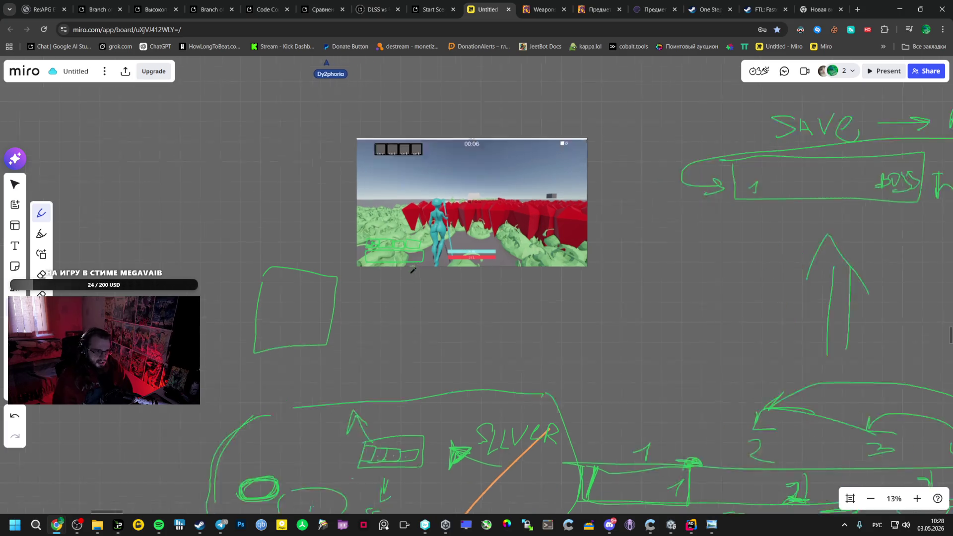
scroll(408, 266, up, 4)
drag(389, 283, 446, 319)
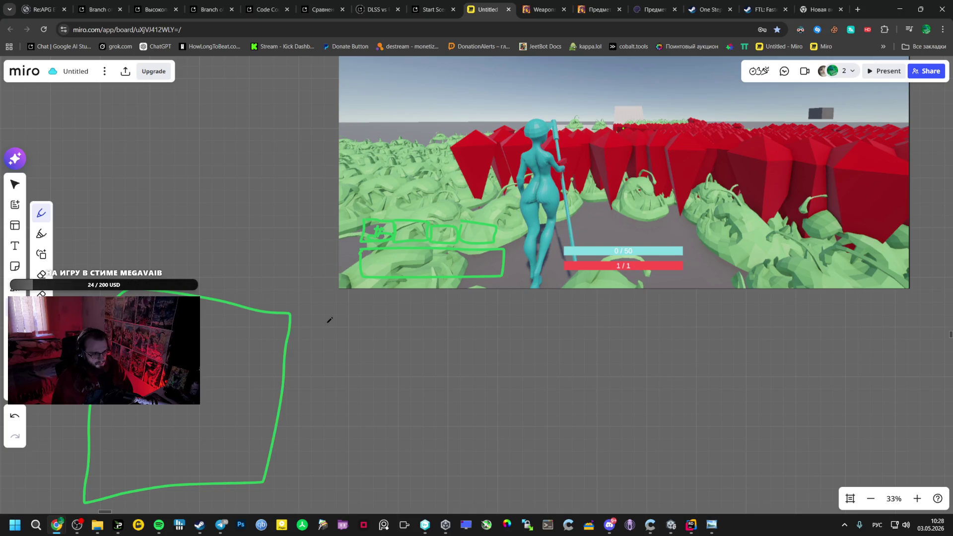
scroll(354, 357, up, 1)
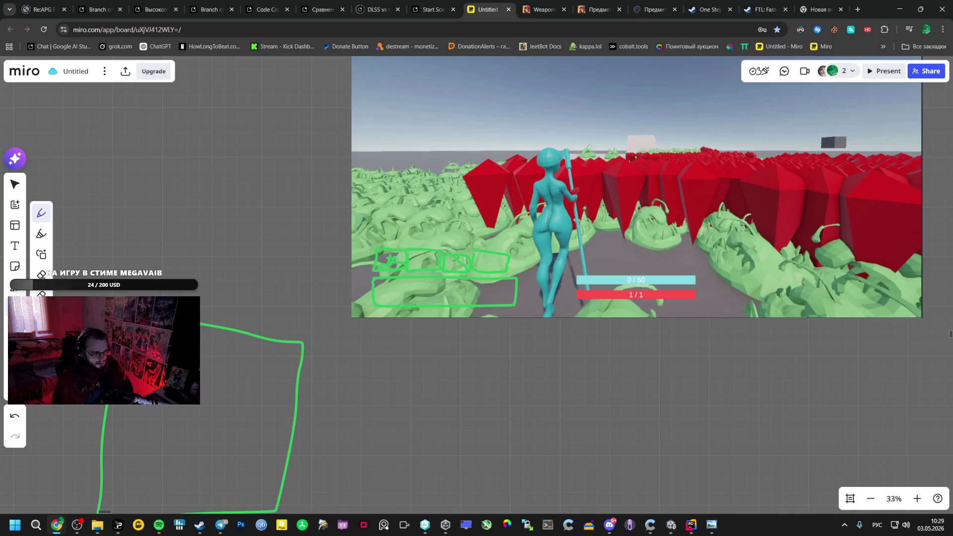
Cross out an ability slot on the screenshot in orange, then return to selecting
mouse_move(444, 251)
mouse_down()
mouse_move(468, 268)
mouse_move(504, 271)
mouse_move(482, 272)
mouse_up()
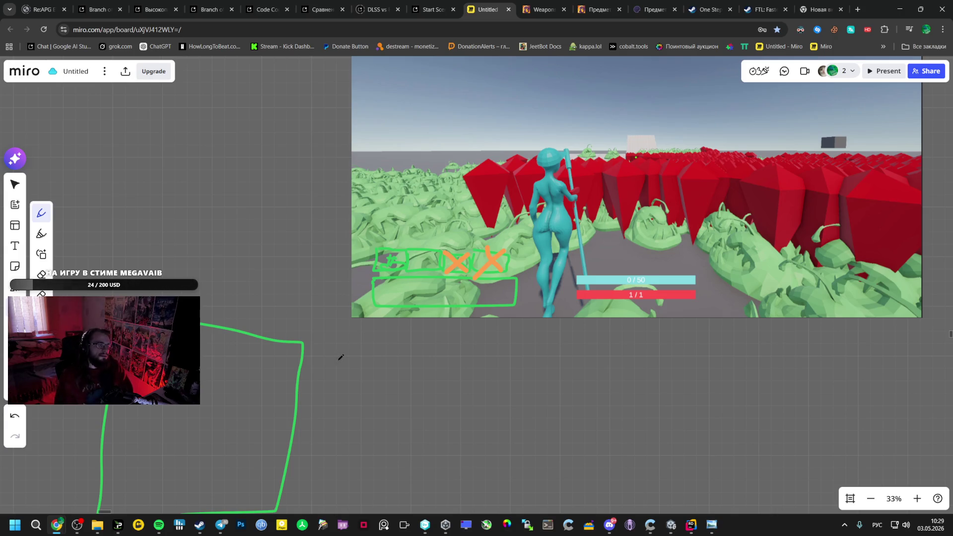
click(15, 185)
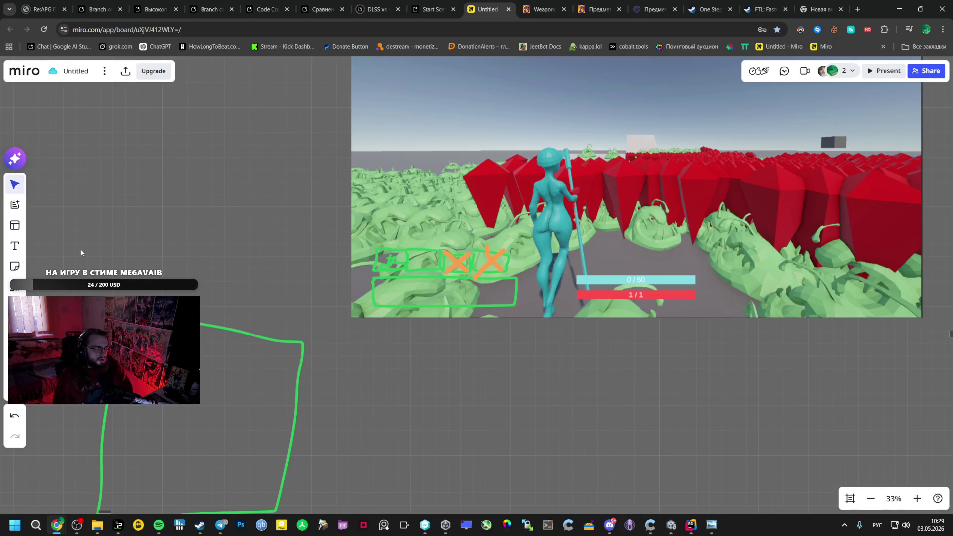
scroll(305, 311, down, 5)
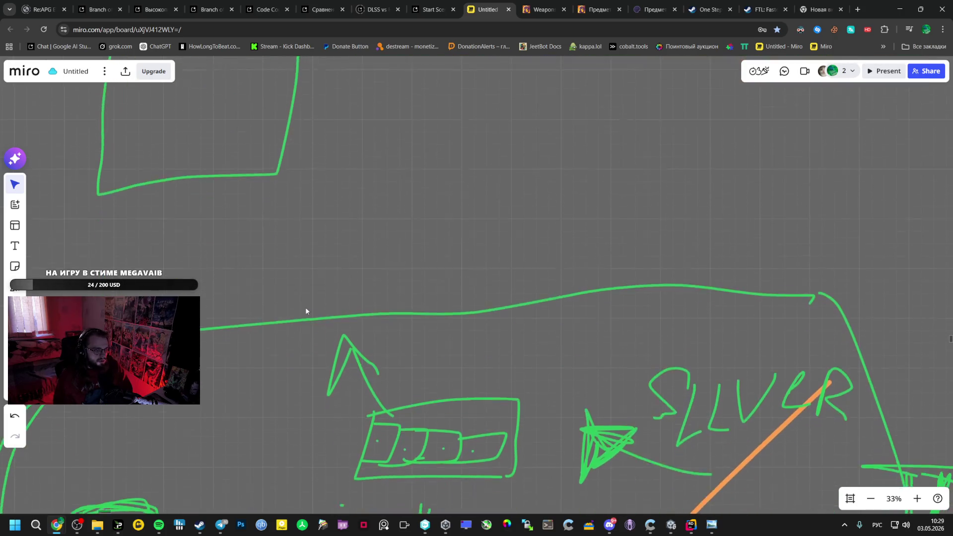
scroll(306, 311, down, 3)
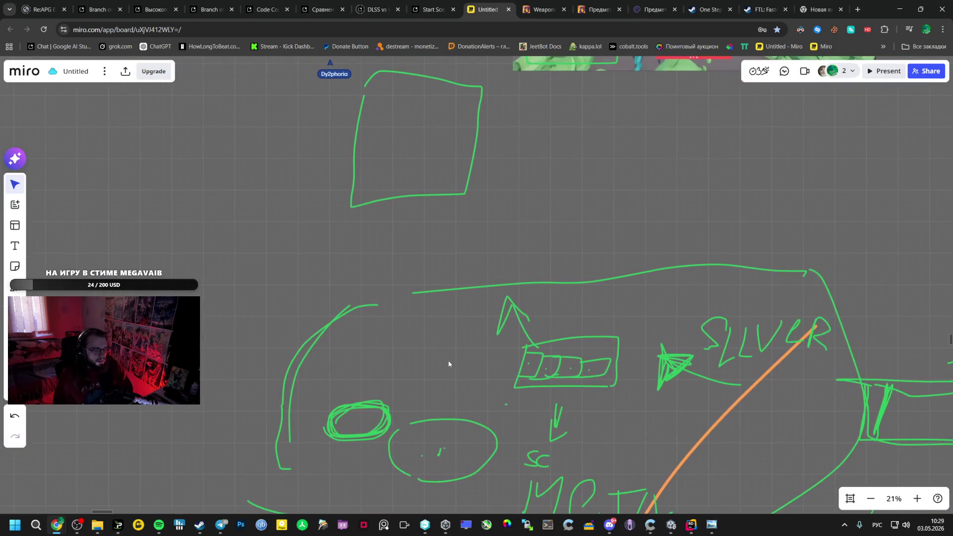
drag(424, 364, 404, 424)
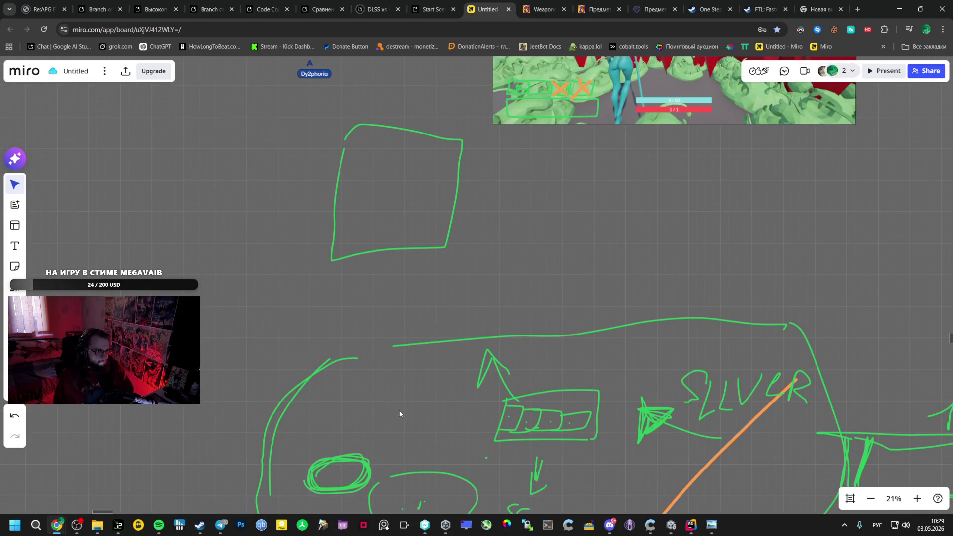
drag(444, 285, 366, 403)
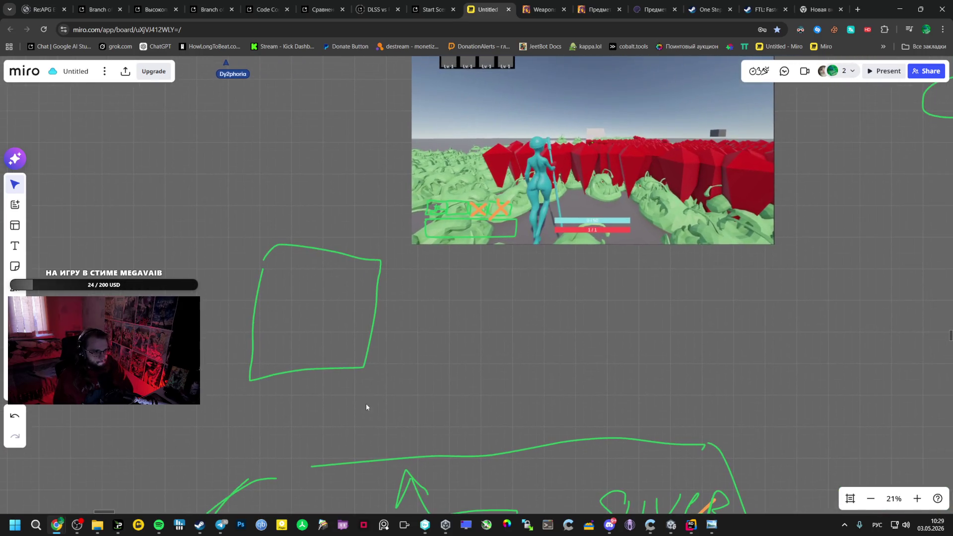
scroll(425, 323, up, 3)
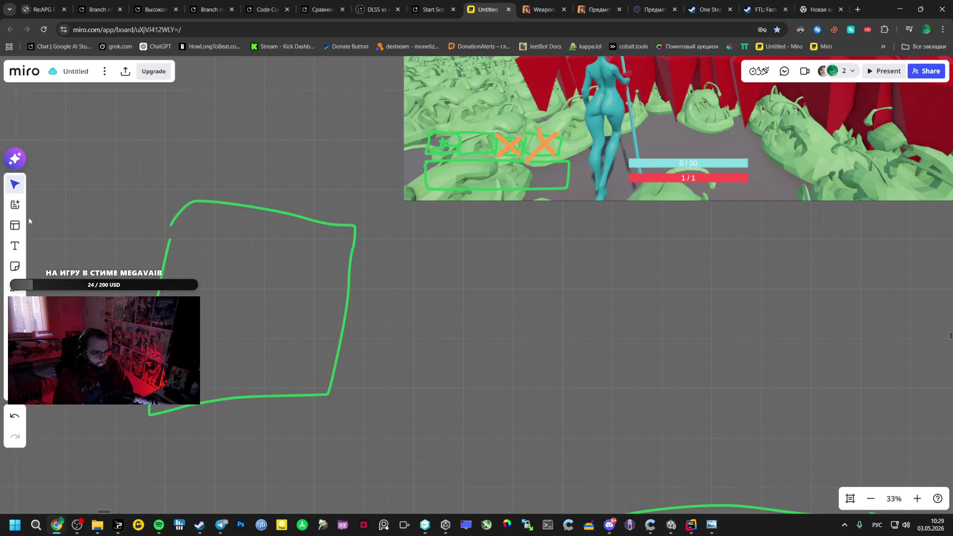
scroll(407, 201, up, 1)
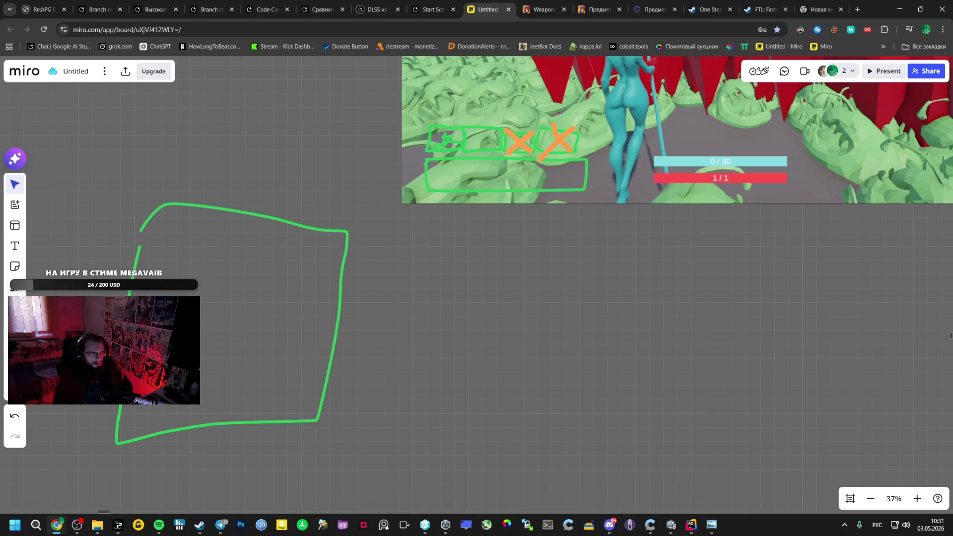
Draw an orange clock face with hands inside the green square
key(p)
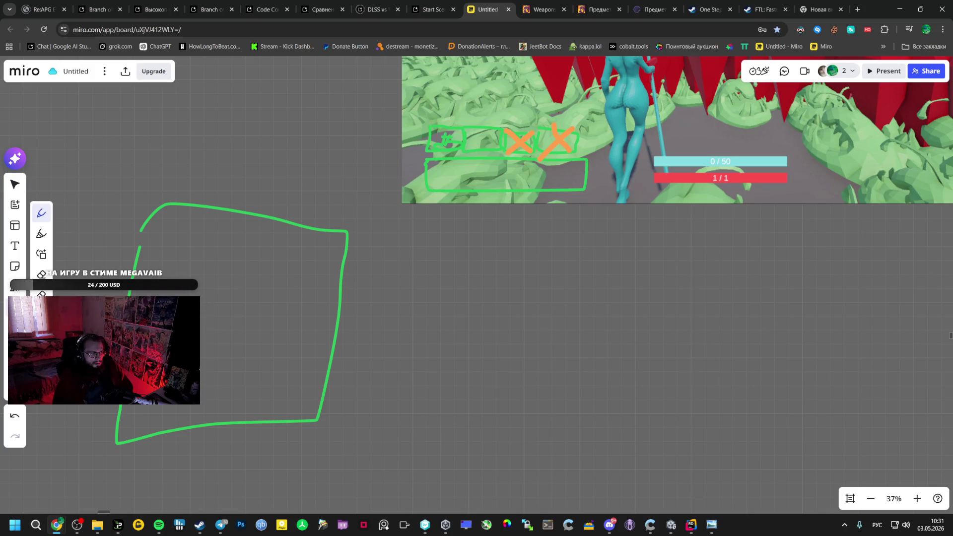
mouse_move(196, 287)
mouse_down()
mouse_move(260, 359)
mouse_move(203, 278)
mouse_up()
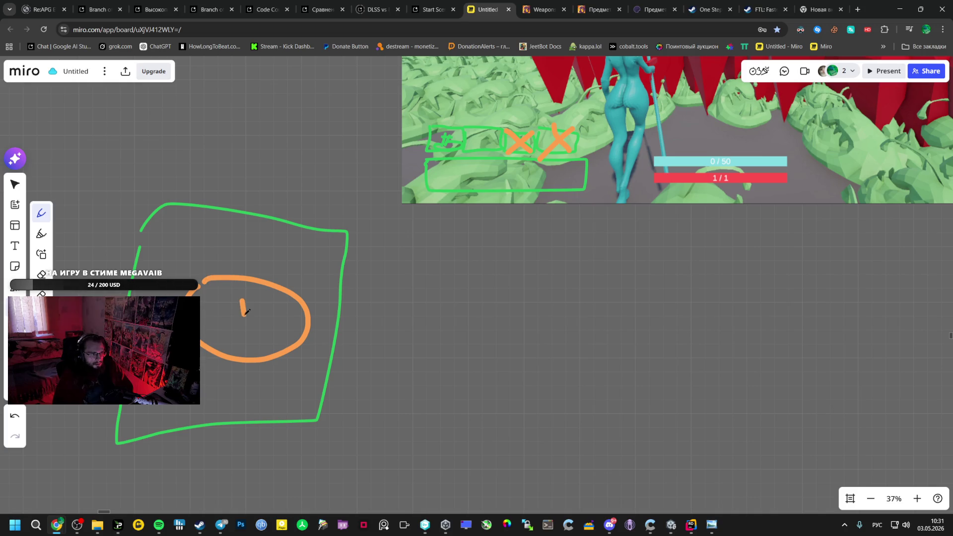
drag(246, 312, 281, 315)
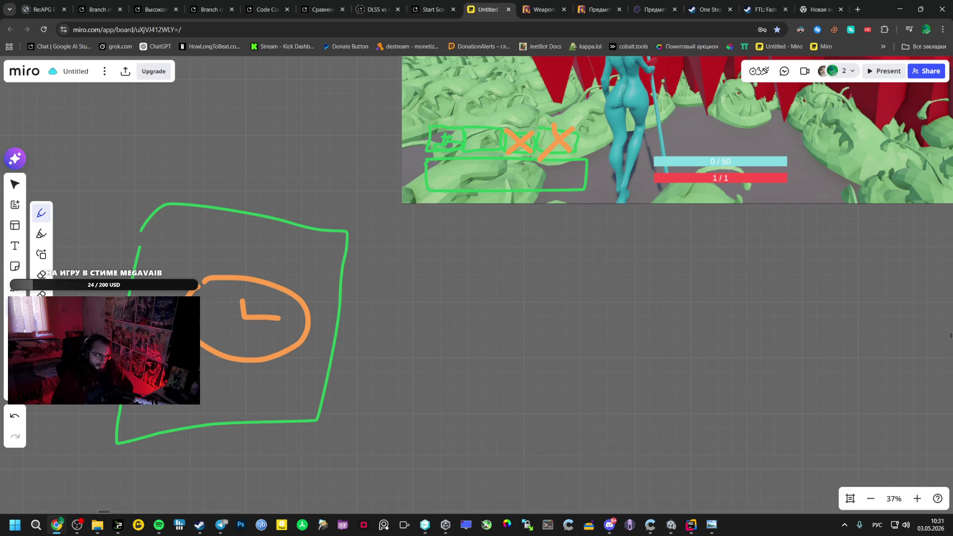
click(14, 246)
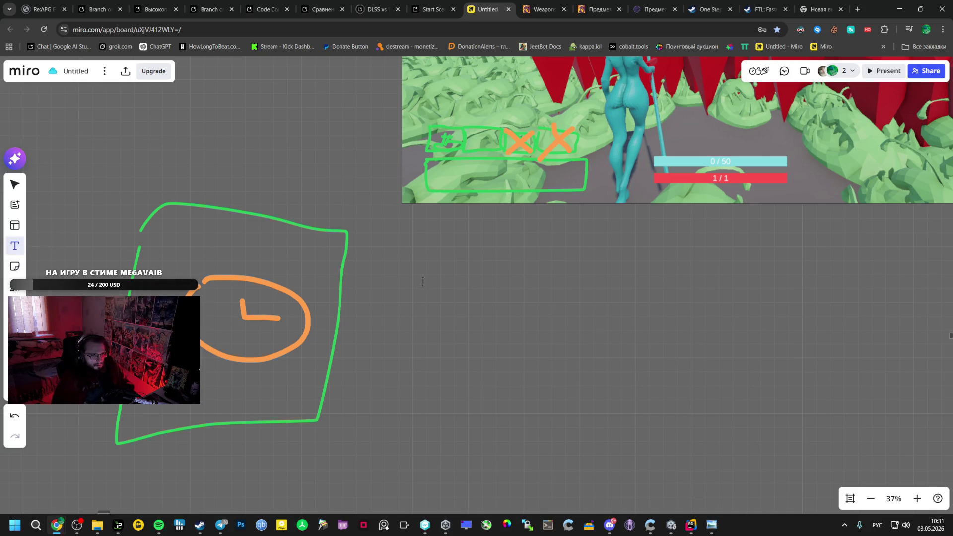
Type БЛИНК ПО НАПРАВЛЕНИЮ and ЗАМОРОЗКА ВРЕМЕНИ (ВСЕХ МОБОВ) on separate lines in a new note
click(422, 282)
text(БЛИ)
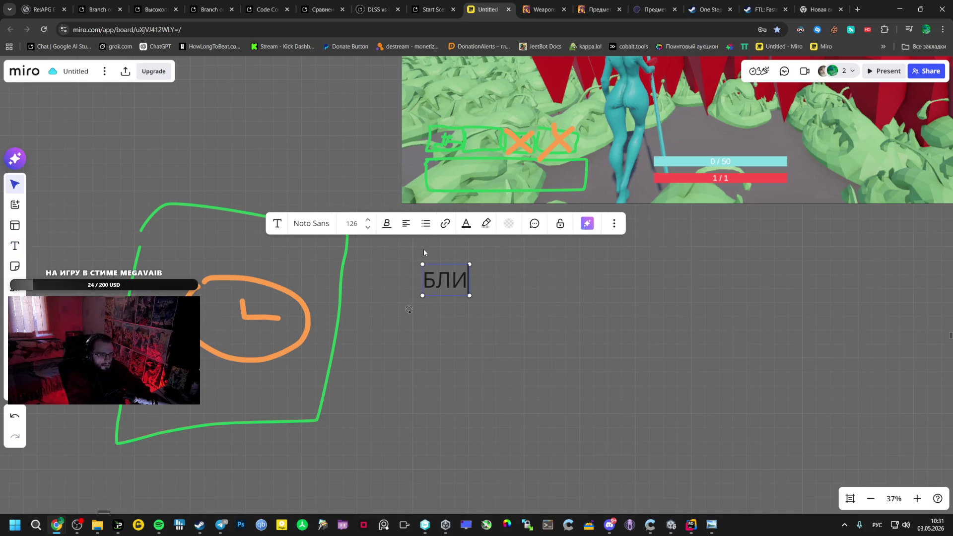
text(НК)
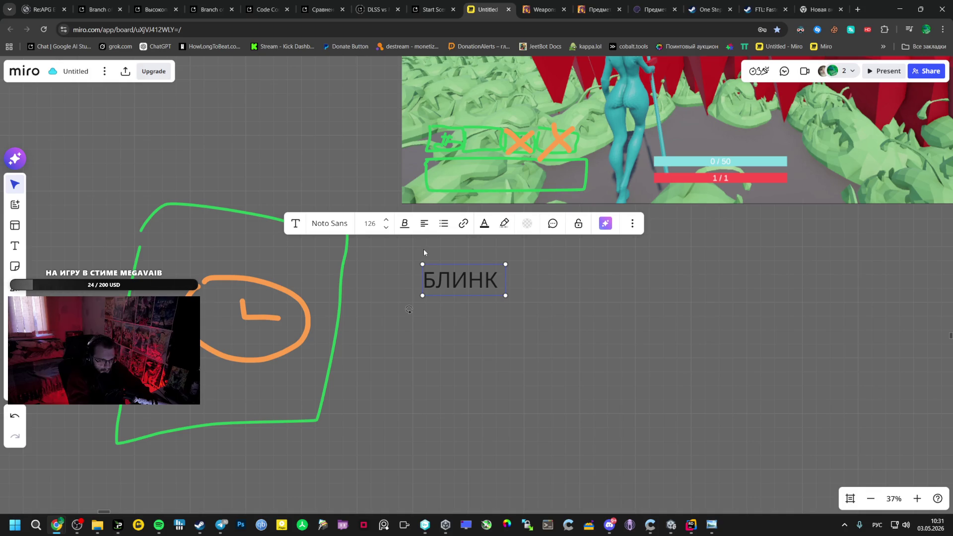
text( ПО НА)
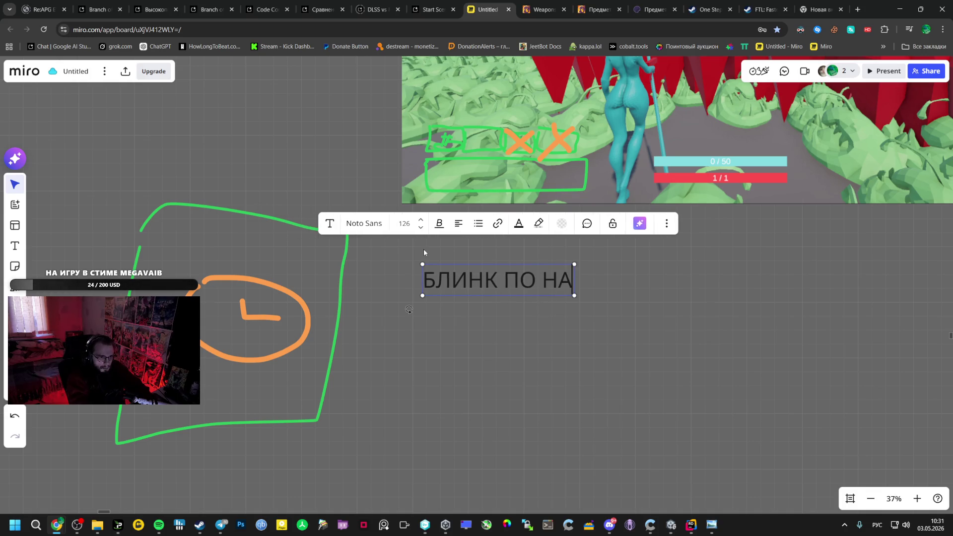
text(ПРАВЛЕНИЮ)
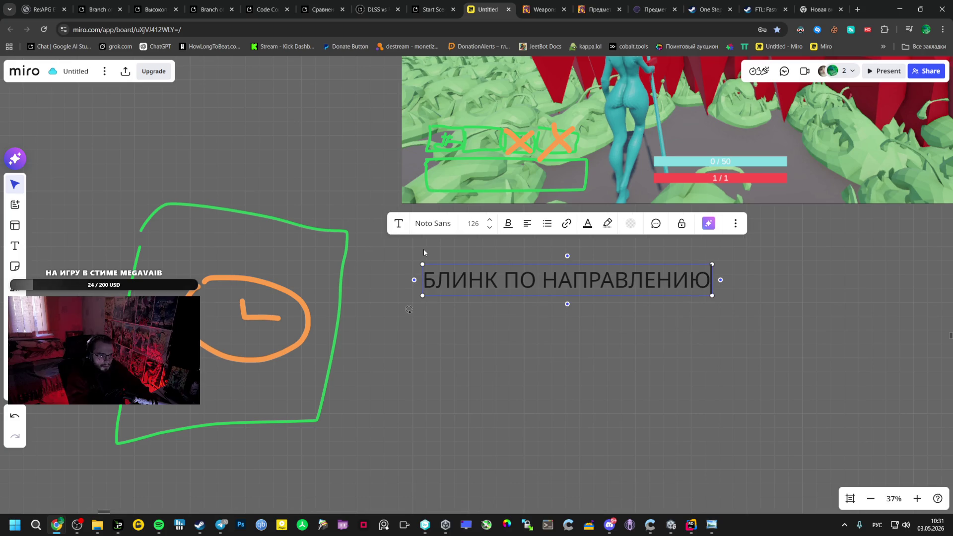
key(Return)
text(З)
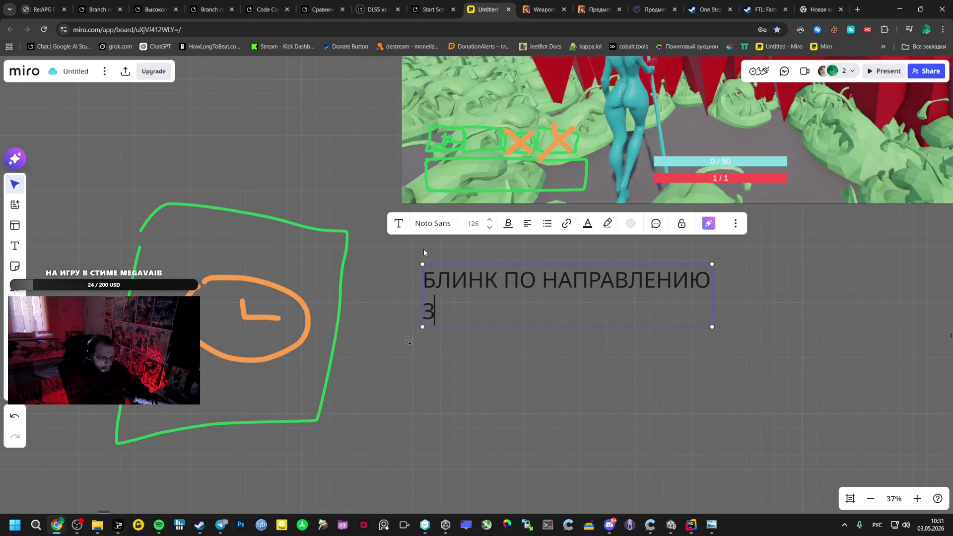
text(АМОЗ)
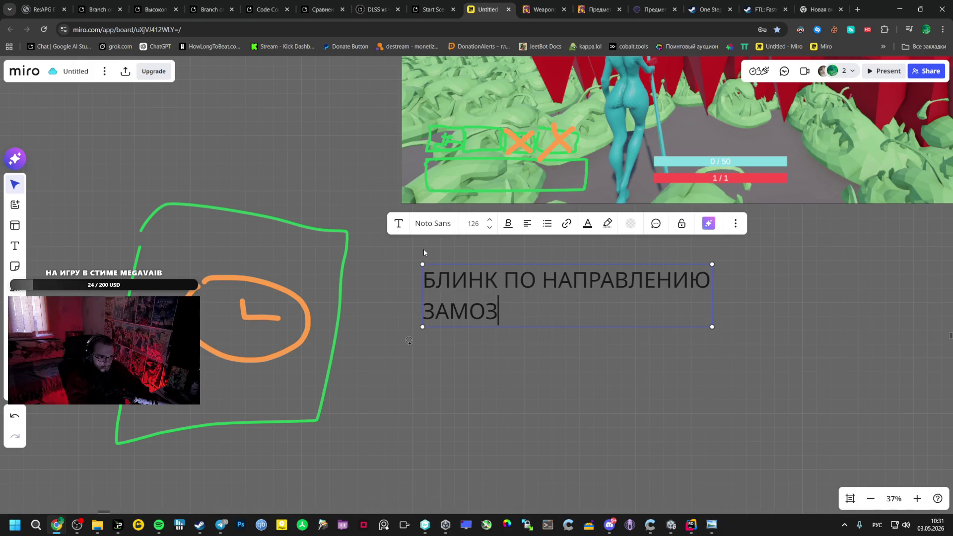
key(BackSpace)
text(РОЗКА ВРЕМЕН)
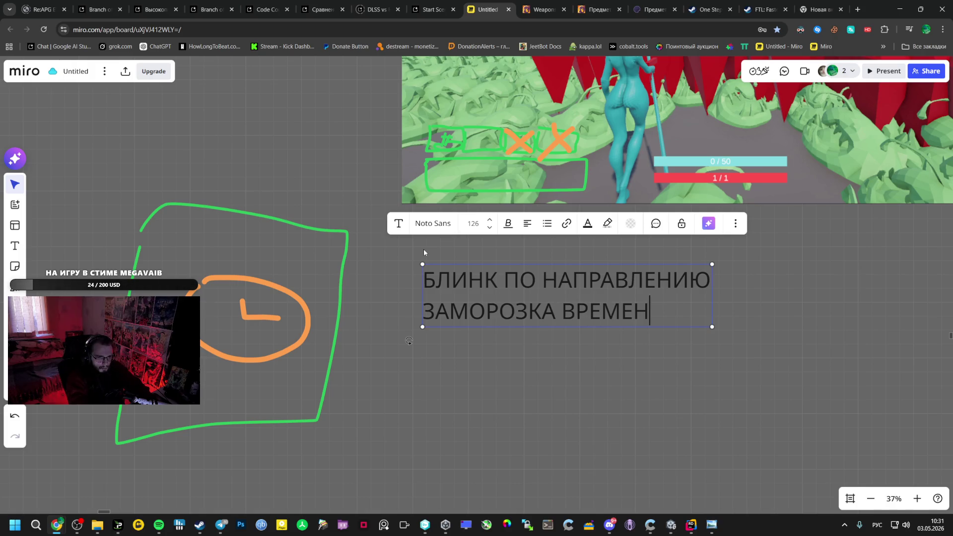
text(И ( ВС)
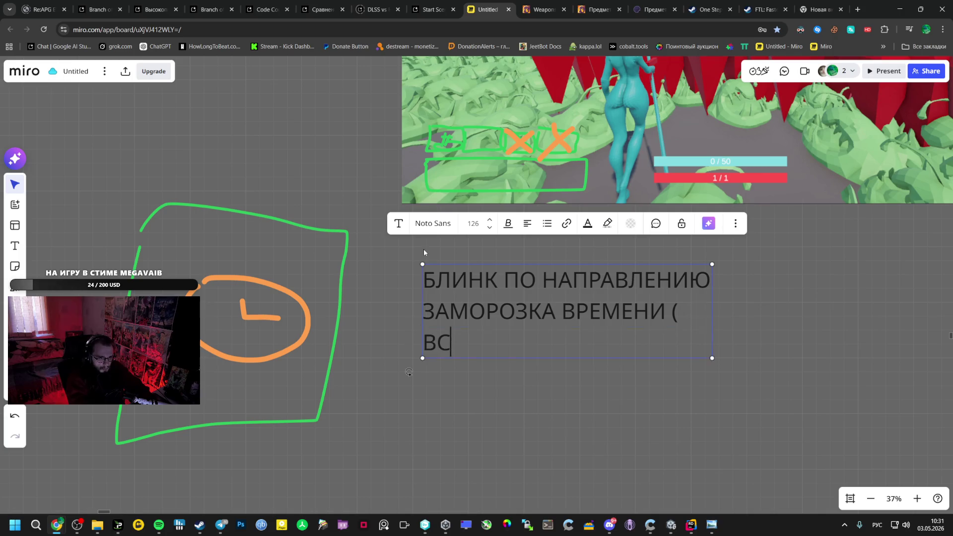
key(BackSpace)
key(BackSpace)
key(BackSpace)
text(ВСЕХ МОБО)
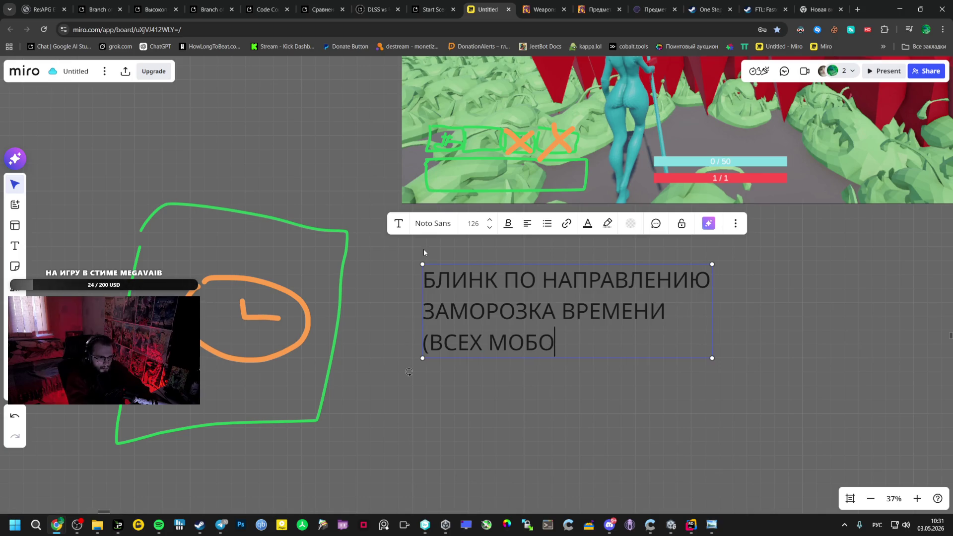
text(В))
key(Return)
key(Escape)
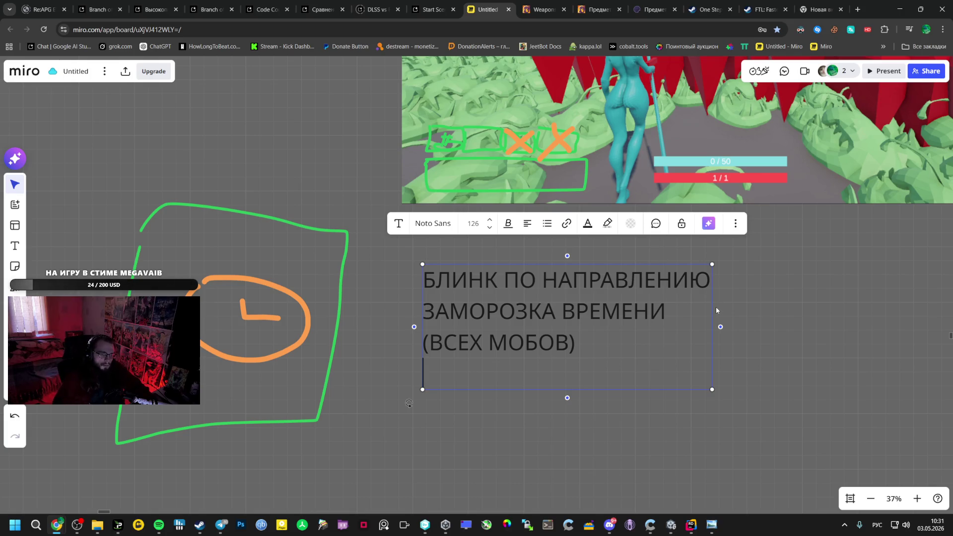
Widen the note so each ability fits one line and add урон в аое
drag(715, 310, 864, 311)
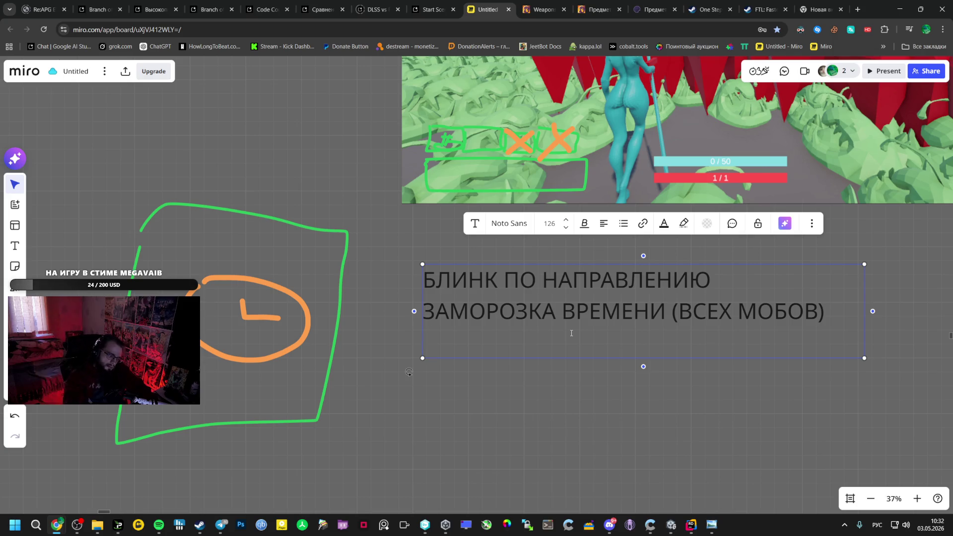
text(урон а)
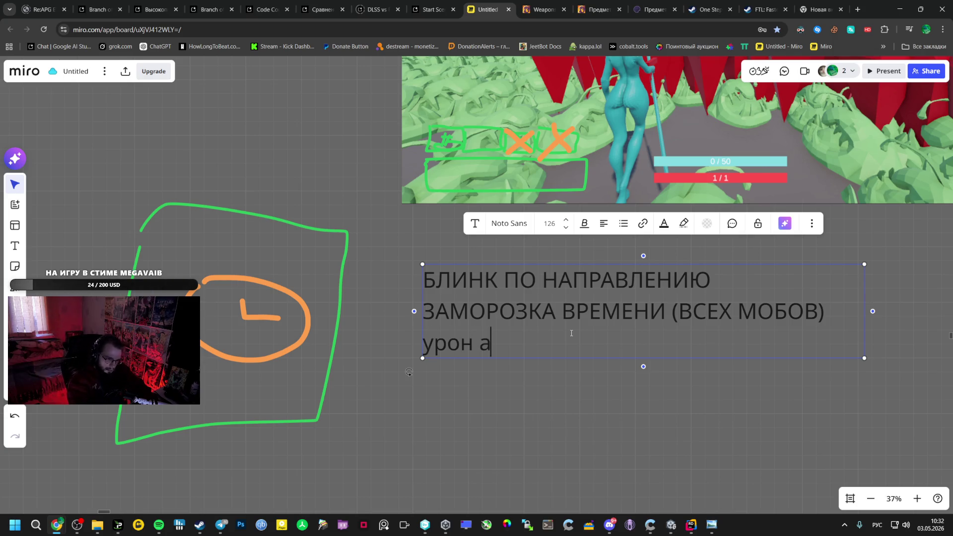
key(BackSpace)
text(в аое)
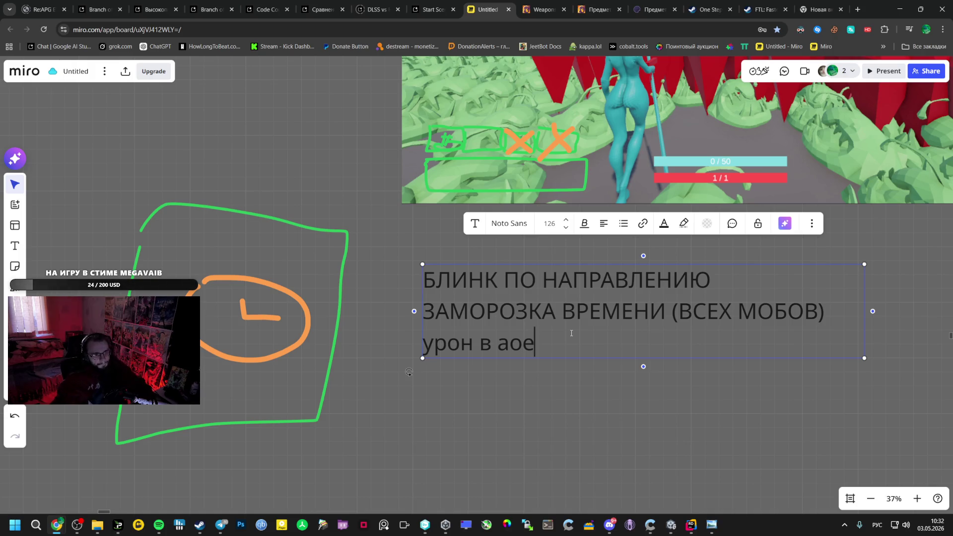
click(563, 385)
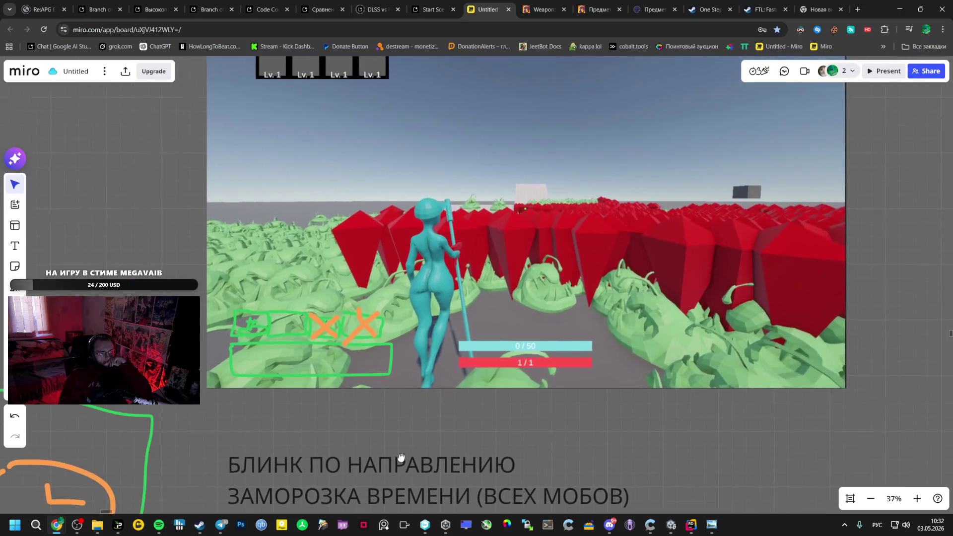
scroll(440, 362, down, 3)
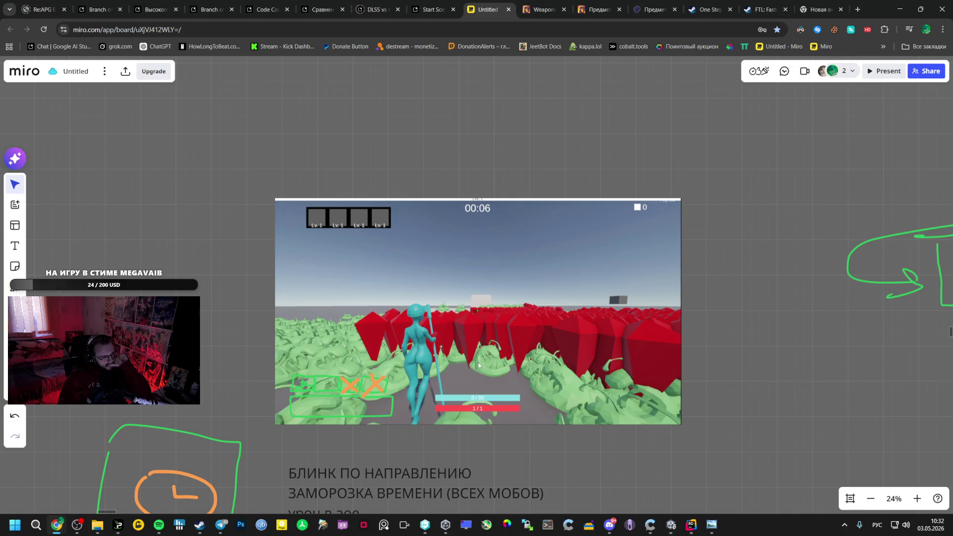
Draw red and light bars bottom-left and cross out the health bar in orange
key(p)
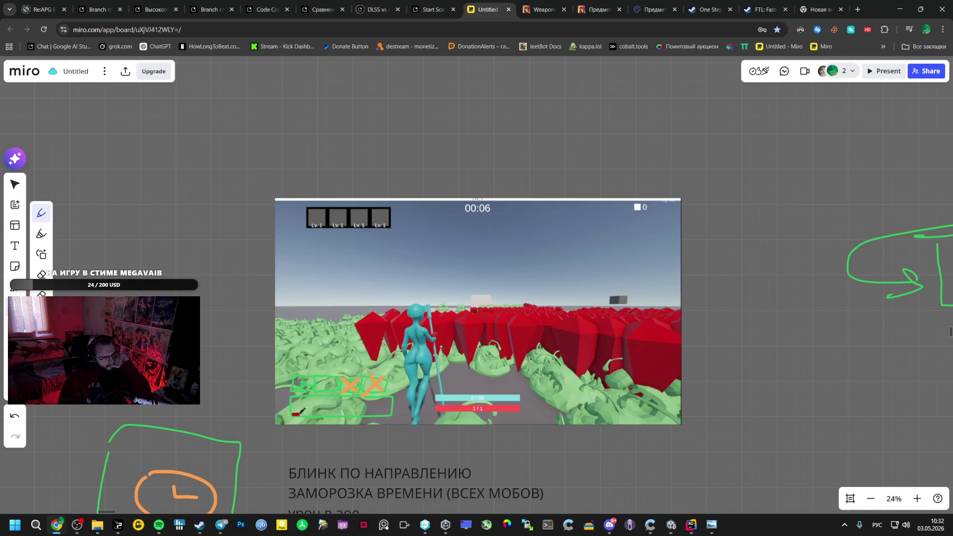
drag(302, 409, 394, 409)
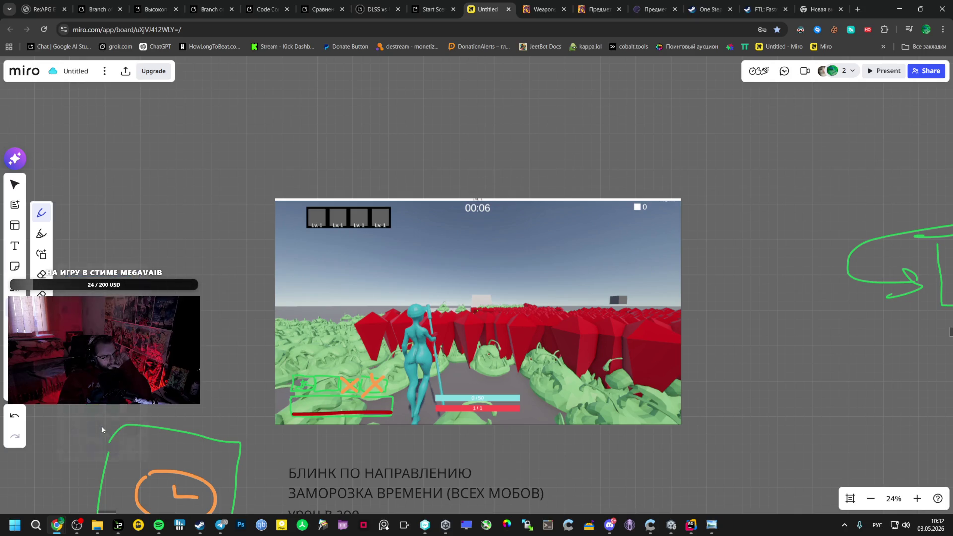
drag(302, 401, 390, 403)
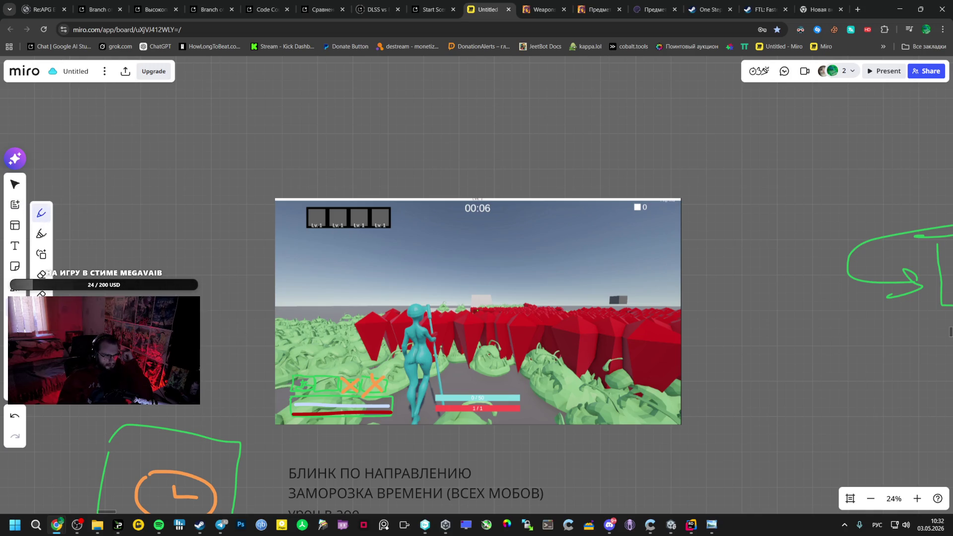
click(41, 357)
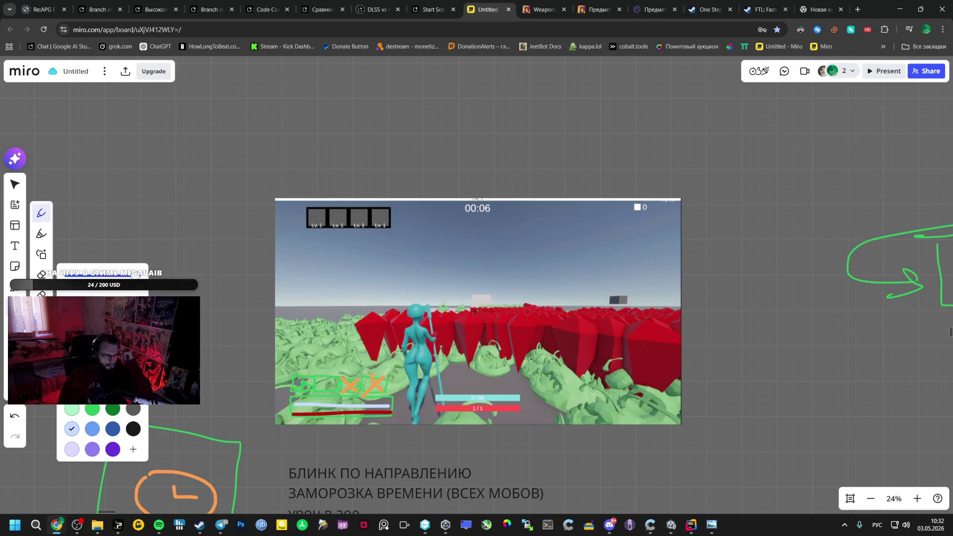
drag(497, 408, 445, 409)
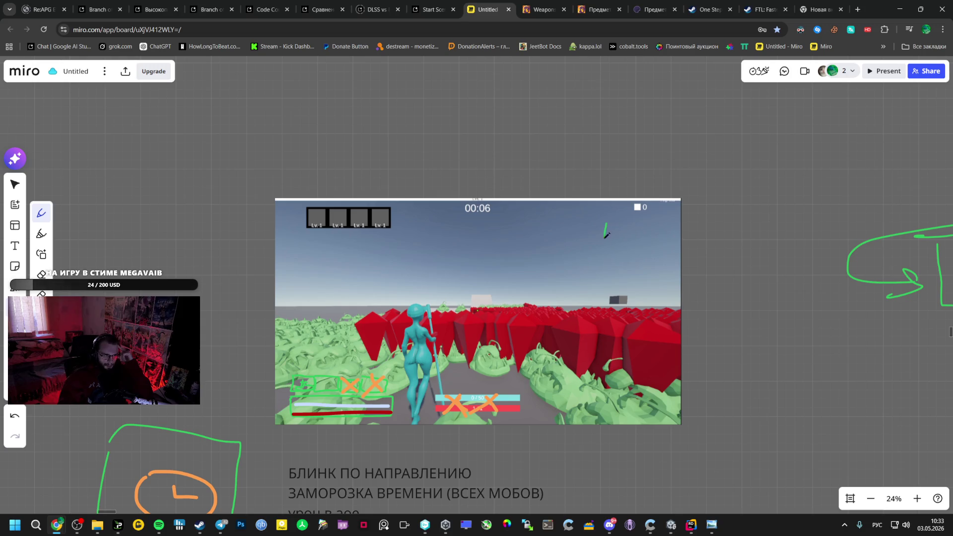
Outline a green box at the screenshot's top-right, undoing an extra lower box
drag(607, 235, 673, 256)
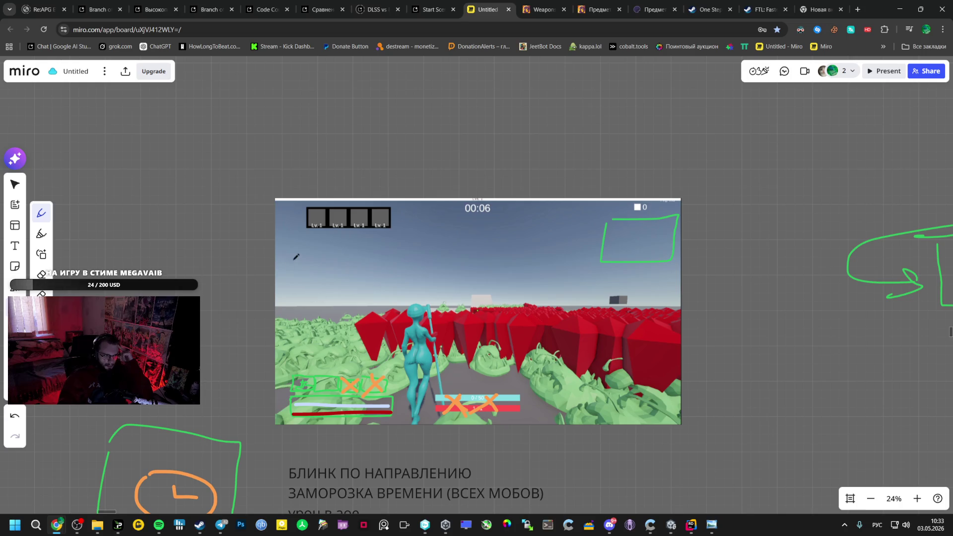
mouse_move(295, 256)
mouse_down()
mouse_move(336, 252)
mouse_move(296, 254)
mouse_up()
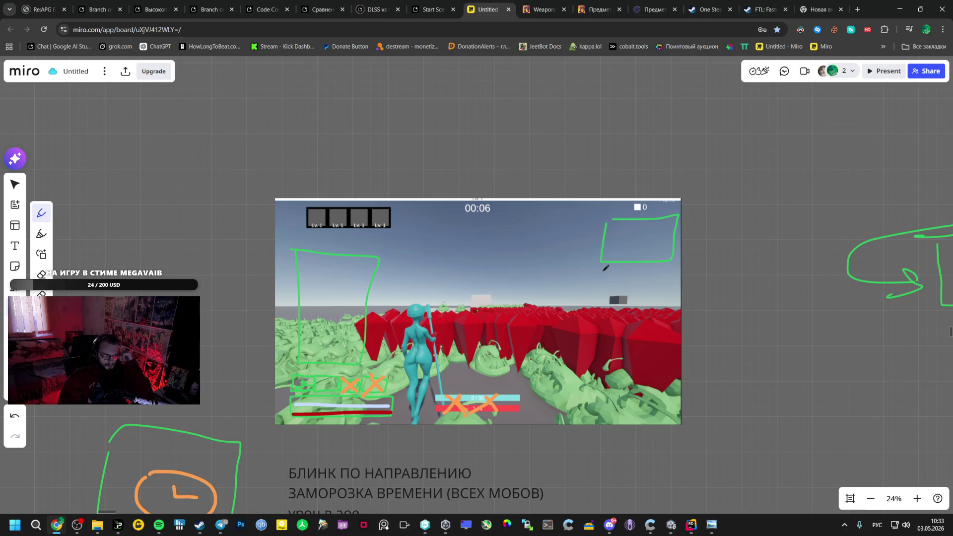
mouse_move(605, 268)
mouse_down()
mouse_move(611, 326)
mouse_move(675, 277)
mouse_up()
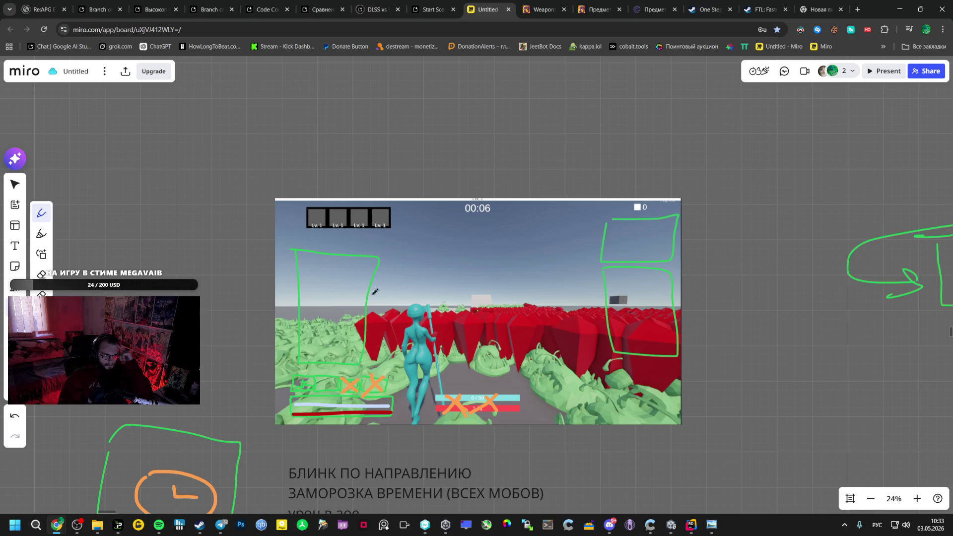
key(ctrl+z)
key(ctrl+z)
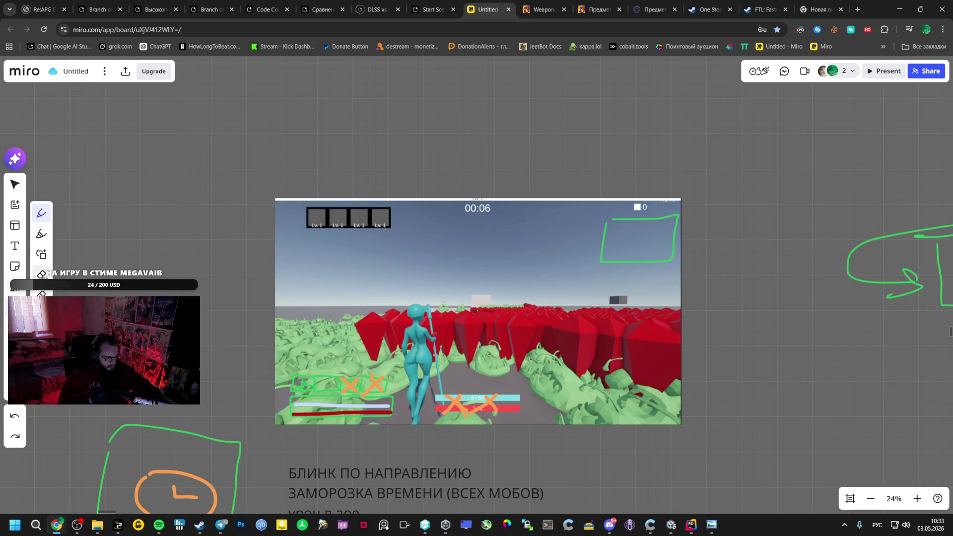
Switch the pen to orange-yellow and outline boxes on the screenshot's left and right sides
click(42, 336)
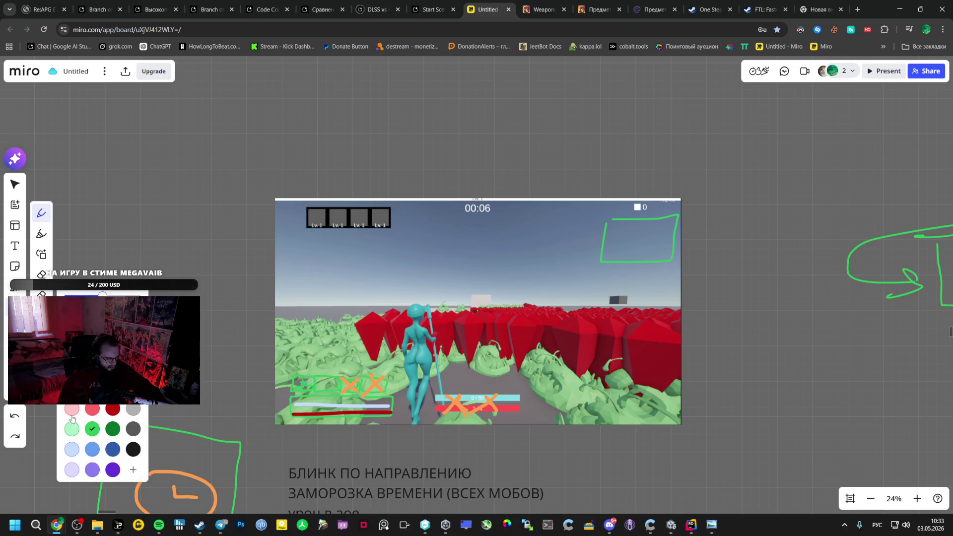
click(113, 388)
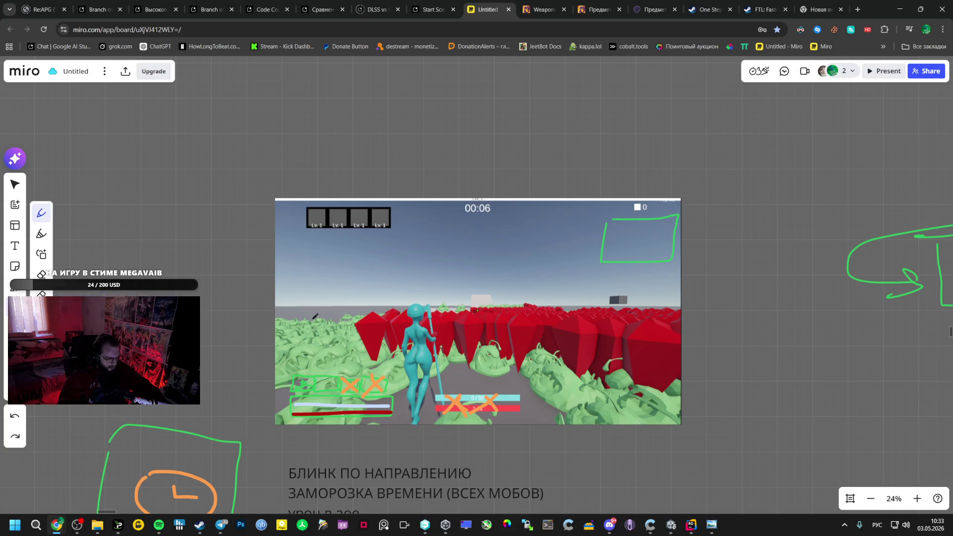
mouse_move(282, 254)
mouse_down()
mouse_move(333, 349)
mouse_move(298, 250)
mouse_move(328, 262)
mouse_up()
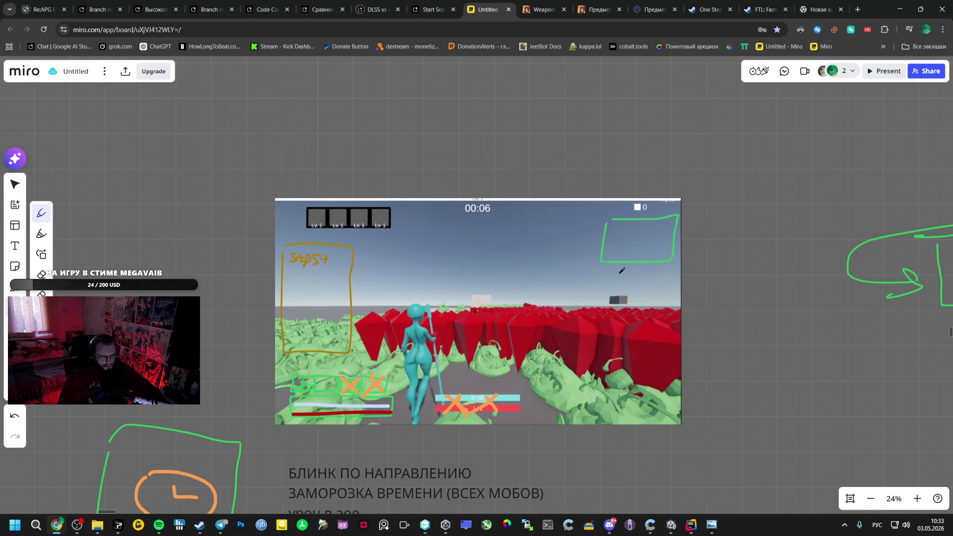
mouse_move(605, 278)
mouse_down()
mouse_move(618, 361)
mouse_move(610, 287)
mouse_move(624, 296)
mouse_move(661, 286)
mouse_move(648, 293)
mouse_up()
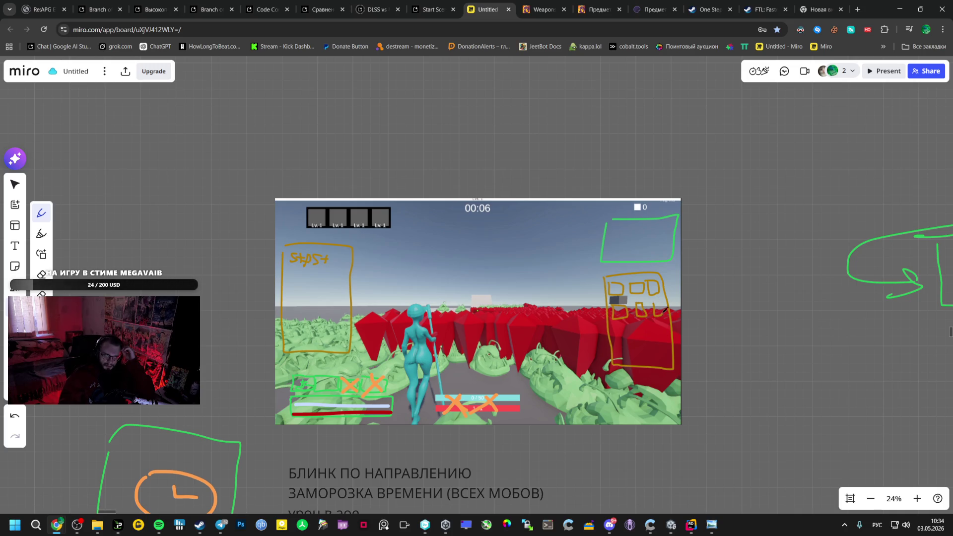
scroll(415, 343, down, 3)
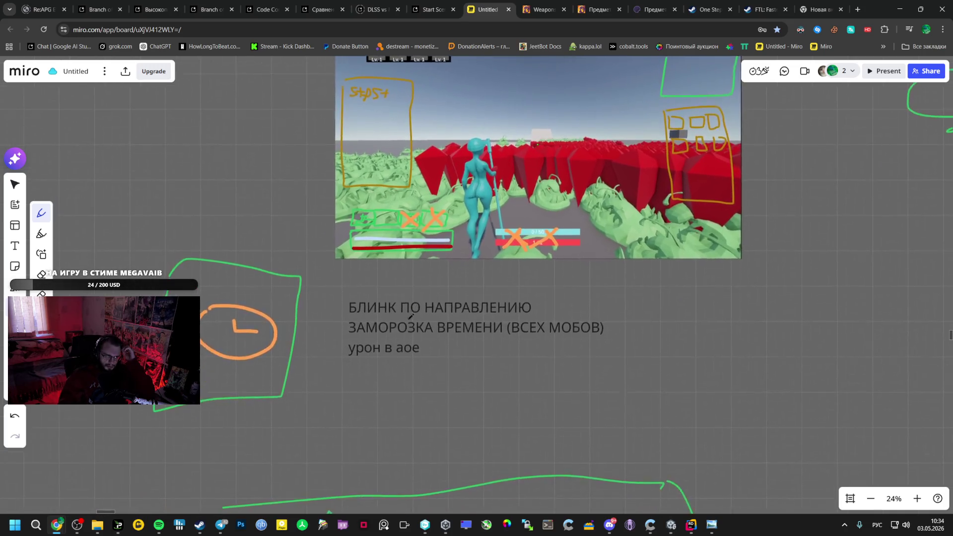
scroll(408, 313, up, 3)
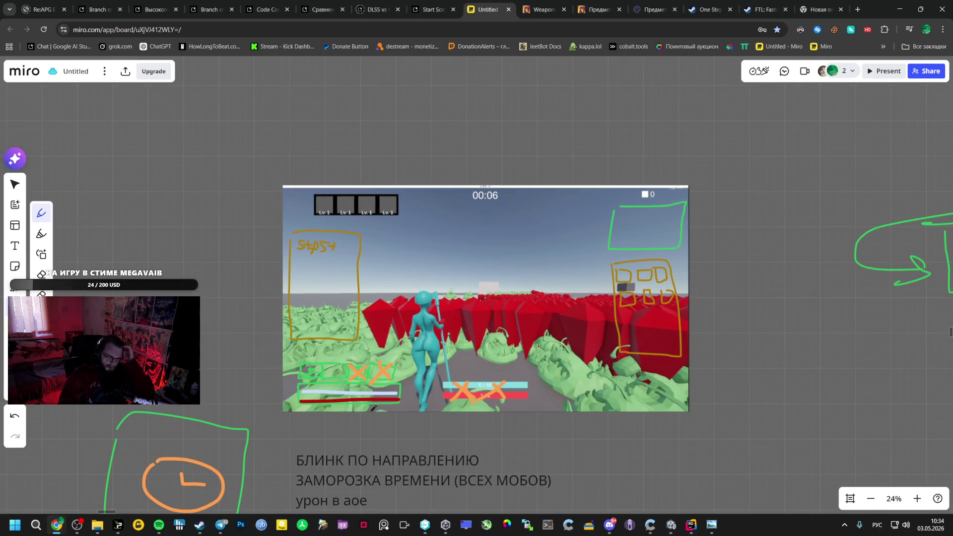
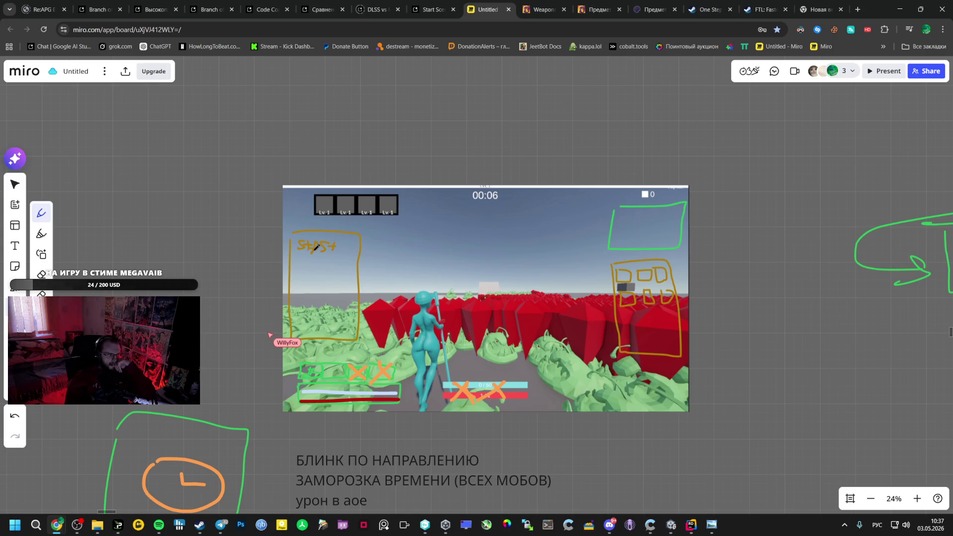
scroll(315, 249, down, 3)
Bring open board space into view and choose the Text tool for a new note
mouse_move(344, 487)
mouse_down()
mouse_move(372, 365)
mouse_move(168, 367)
mouse_up()
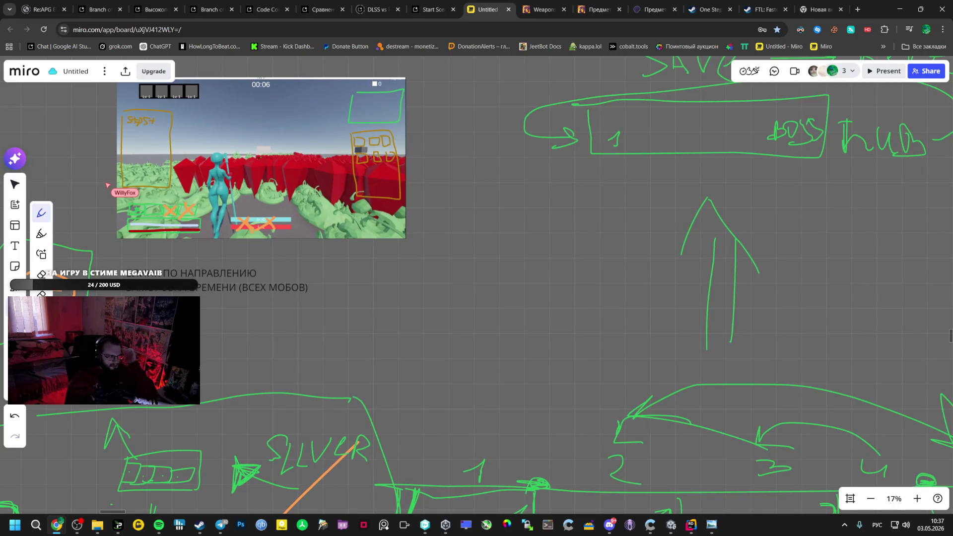
click(13, 247)
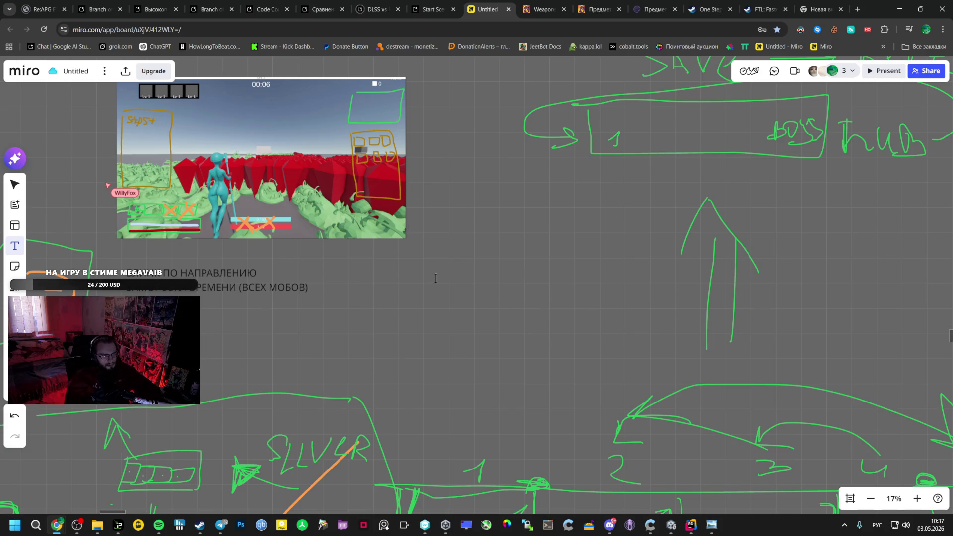
Add a two-line note "Проклятия шейп оф дримс" beside the ability notes and widen it
click(498, 292)
text(Прок)
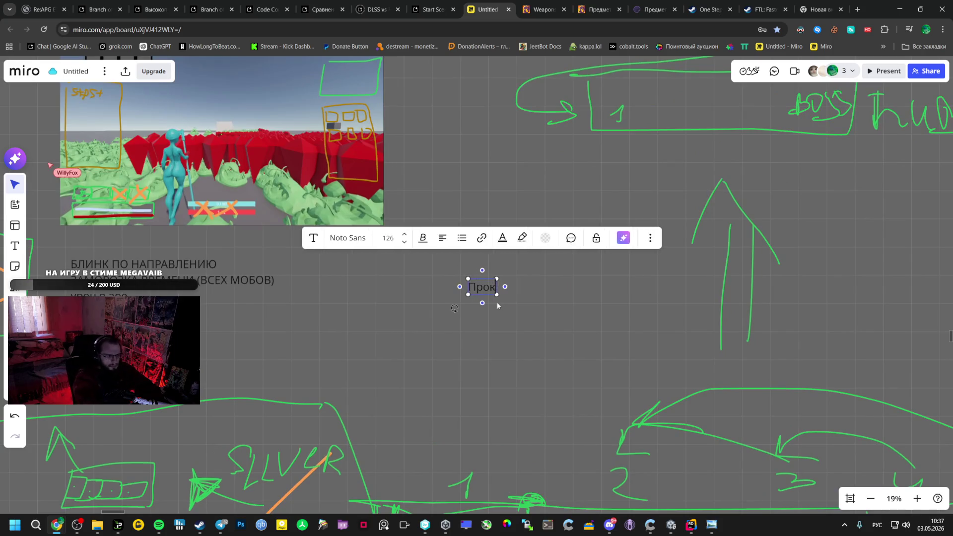
text(лятия)
key(Return)
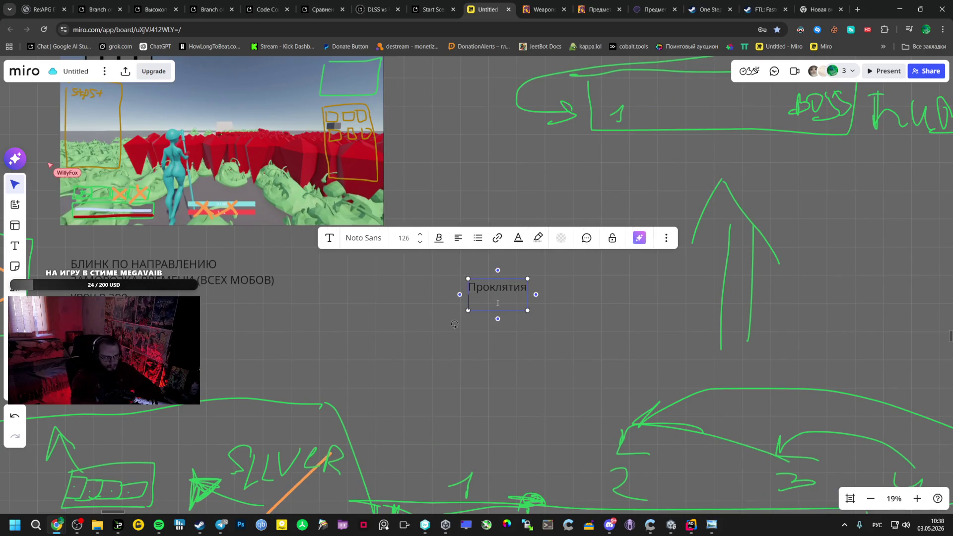
click(448, 367)
click(498, 294)
scroll(510, 326, down, 3)
scroll(509, 326, down, 2)
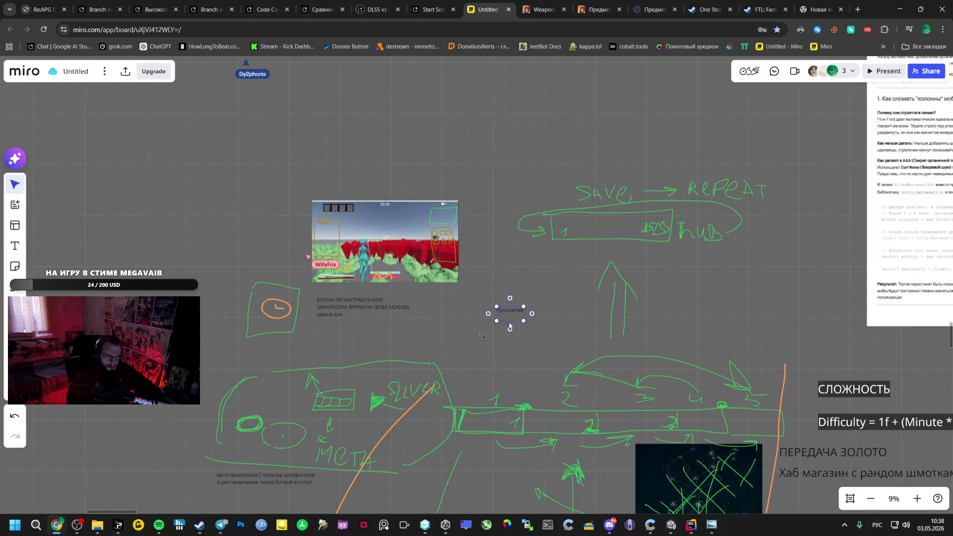
scroll(507, 316, up, 2)
scroll(510, 311, up, 3)
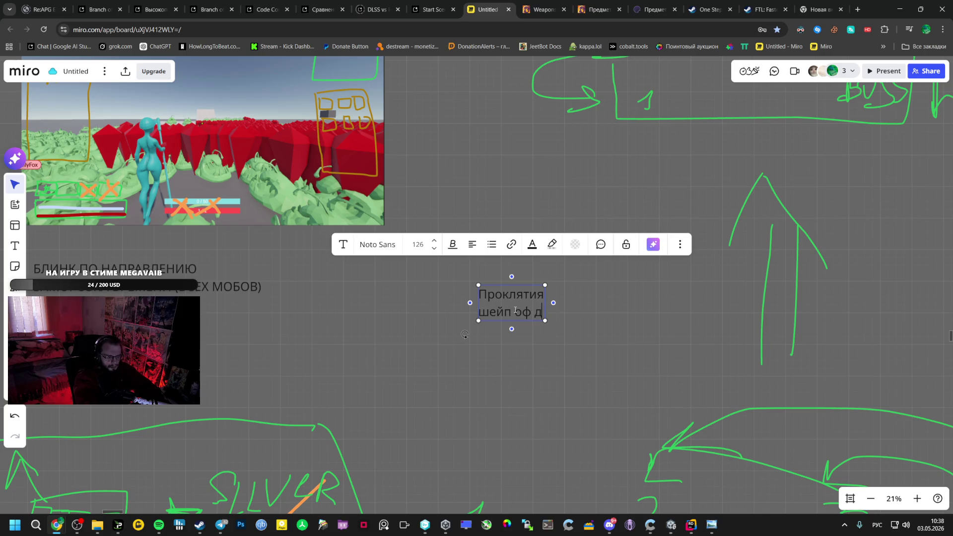
text(римс)
key(Escape)
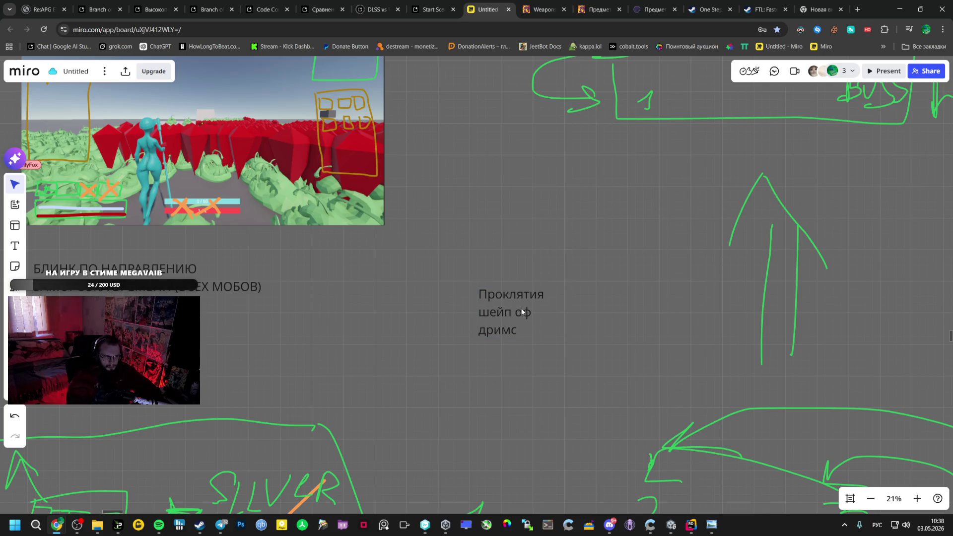
drag(554, 311, 670, 316)
scroll(566, 423, down, 2)
scroll(566, 423, down, 2)
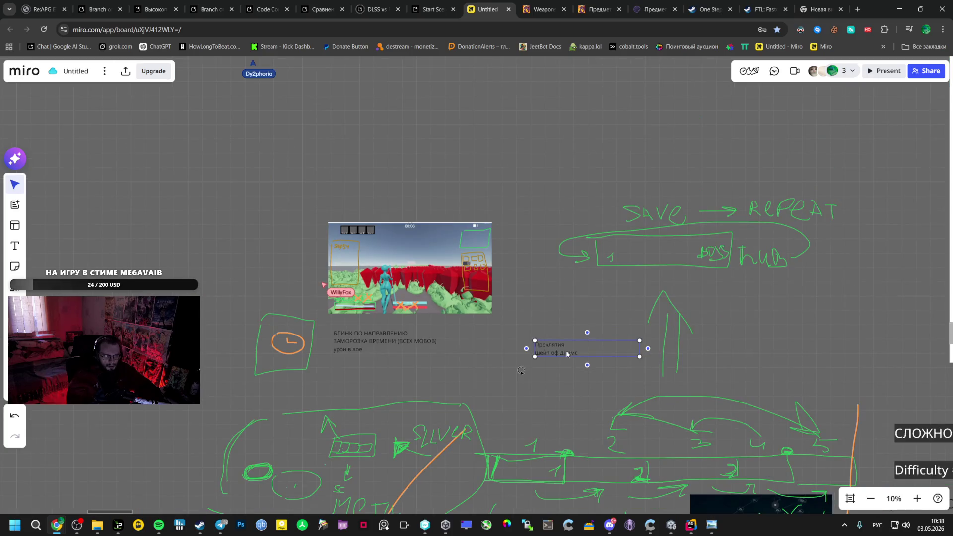
Drop the Проклятия note above the СЛОЖНОСТЬ notes and recentre on the gameplay screenshot
mouse_move(567, 350)
mouse_down()
mouse_move(266, 301)
mouse_move(445, 533)
mouse_up()
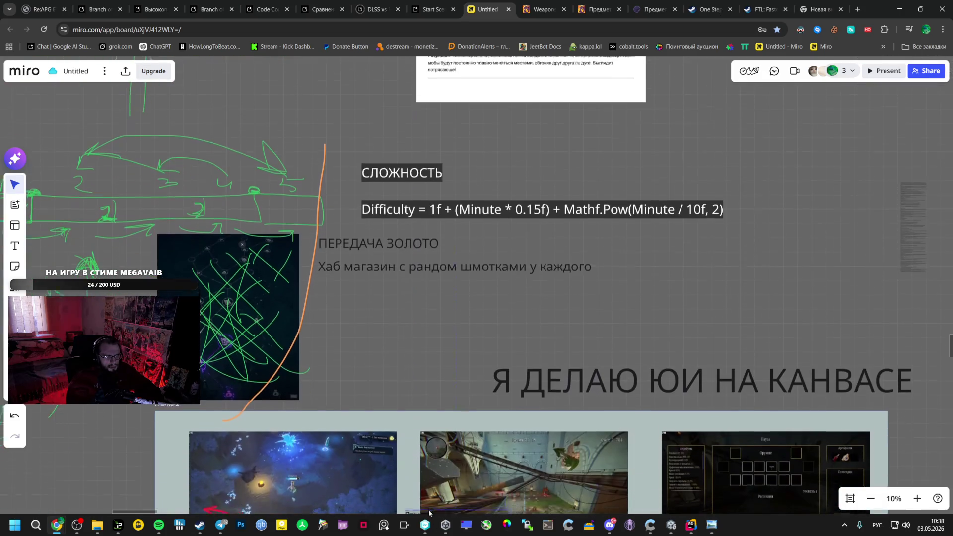
mouse_move(445, 532)
mouse_down()
mouse_move(698, 233)
mouse_move(605, 139)
mouse_up()
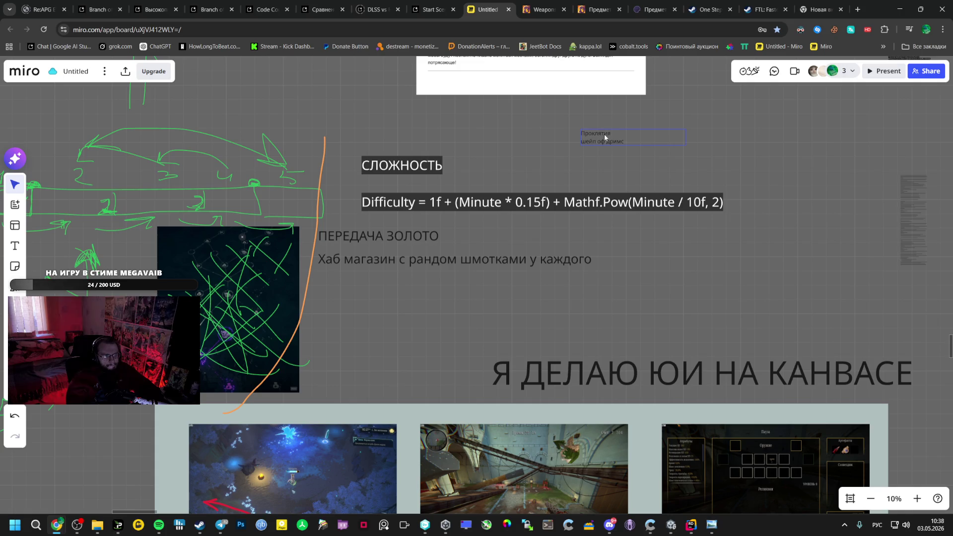
scroll(648, 389, up, 3)
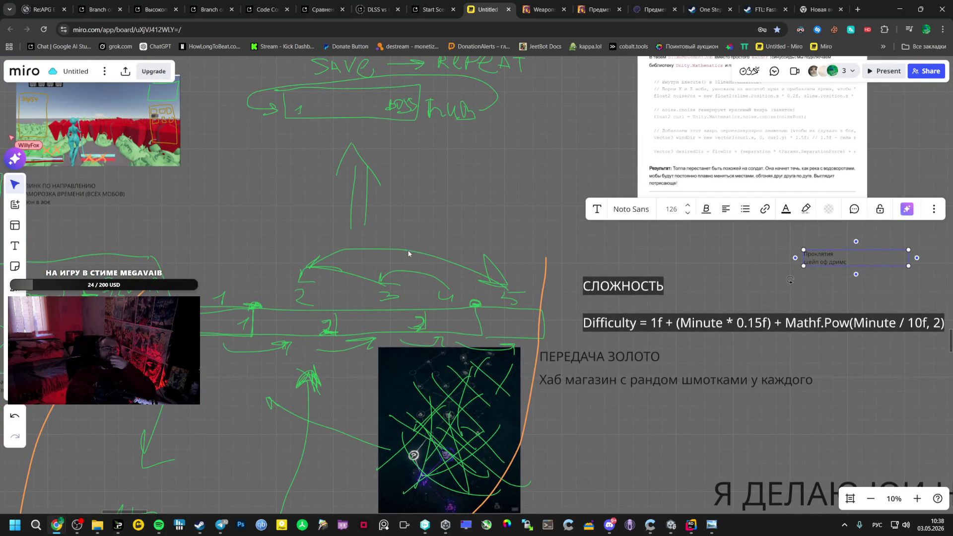
mouse_move(256, 195)
mouse_down()
mouse_move(281, 221)
mouse_move(463, 246)
mouse_up()
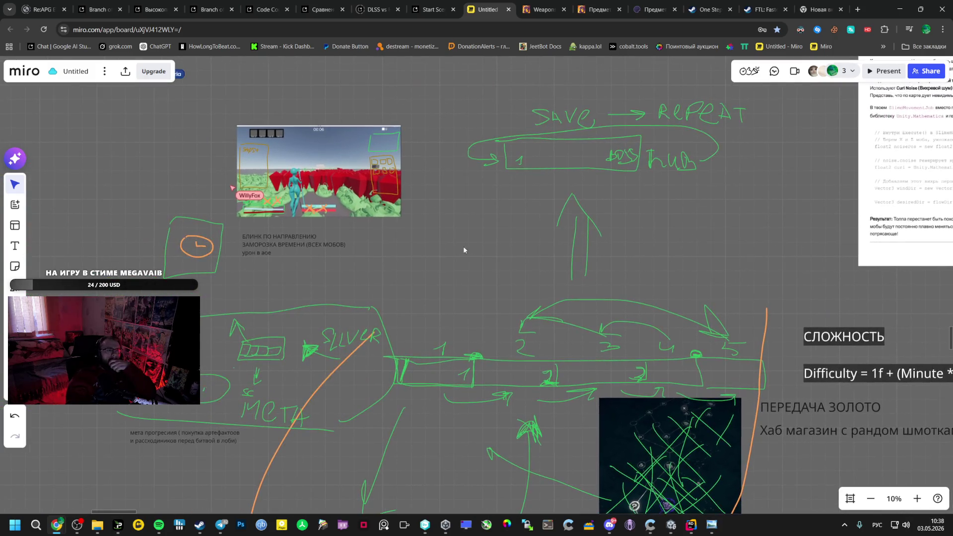
scroll(315, 232, up, 3)
scroll(315, 233, up, 2)
mouse_move(266, 223)
mouse_down()
mouse_move(320, 310)
mouse_move(326, 305)
mouse_up()
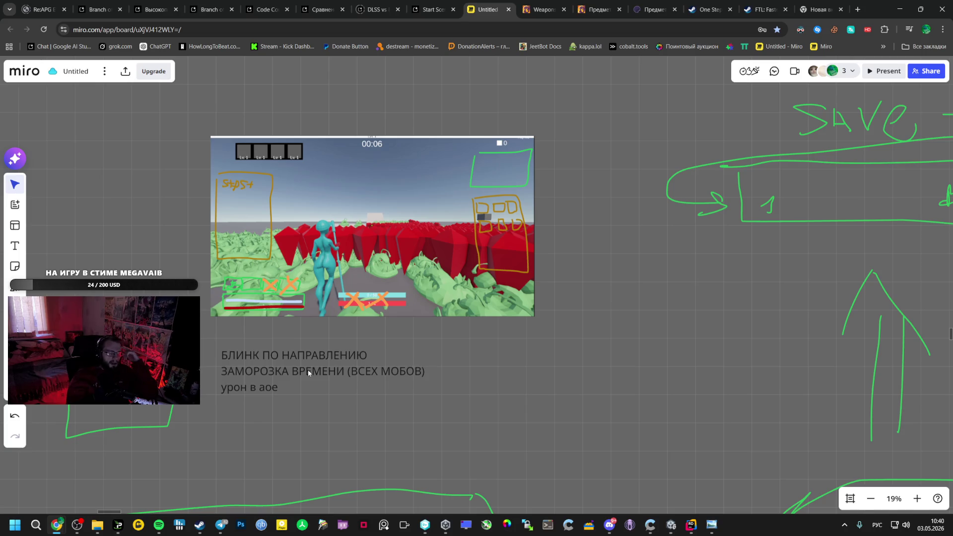
Place an empty text note at the upper left beside the gameplay screenshot
key(t)
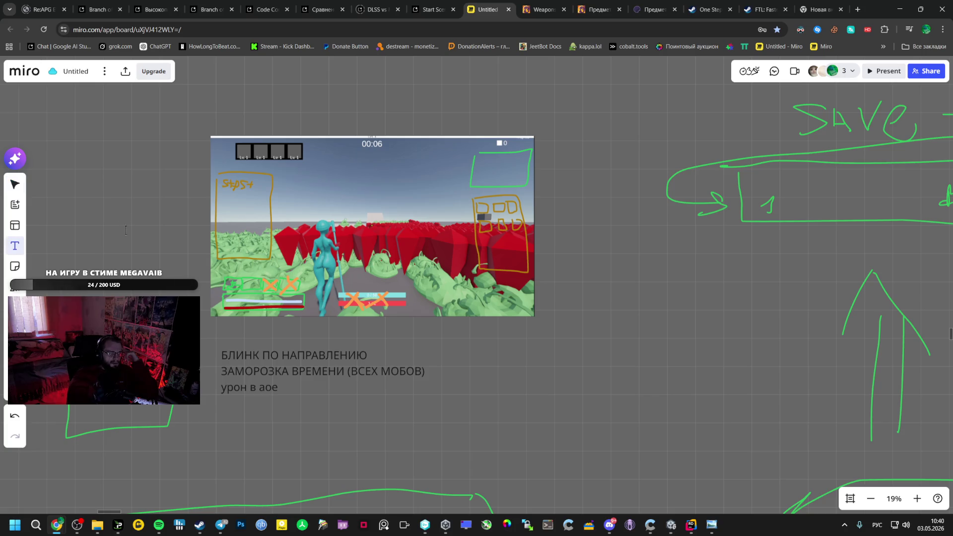
click(93, 162)
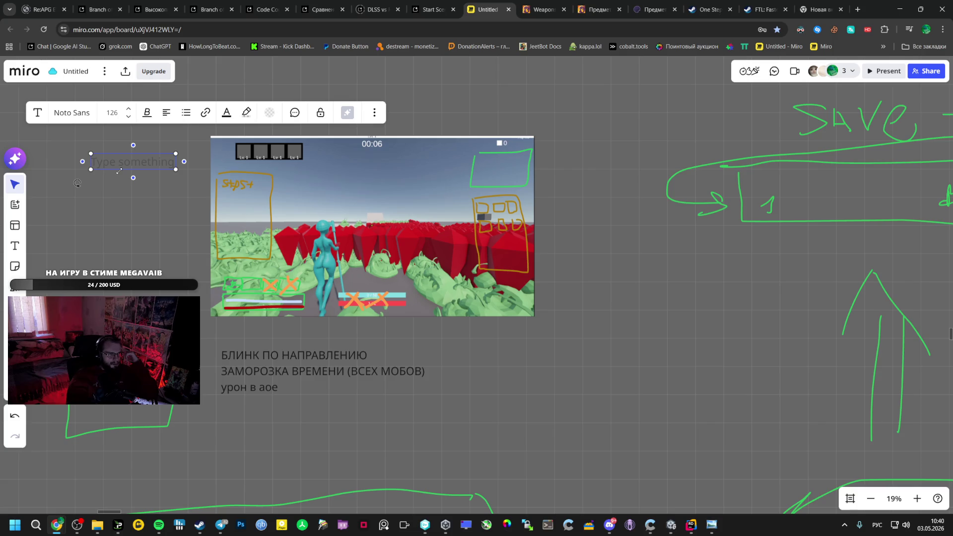
click(98, 190)
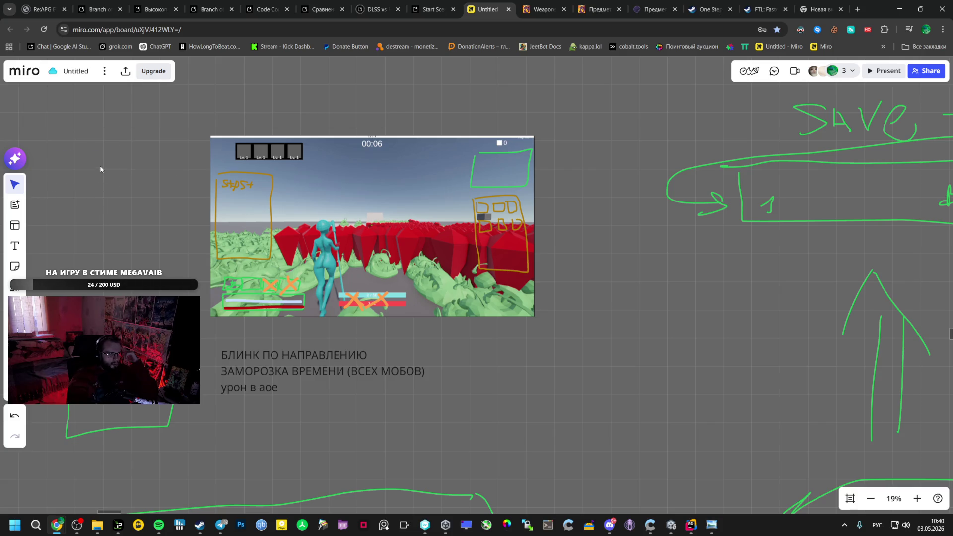
click(99, 169)
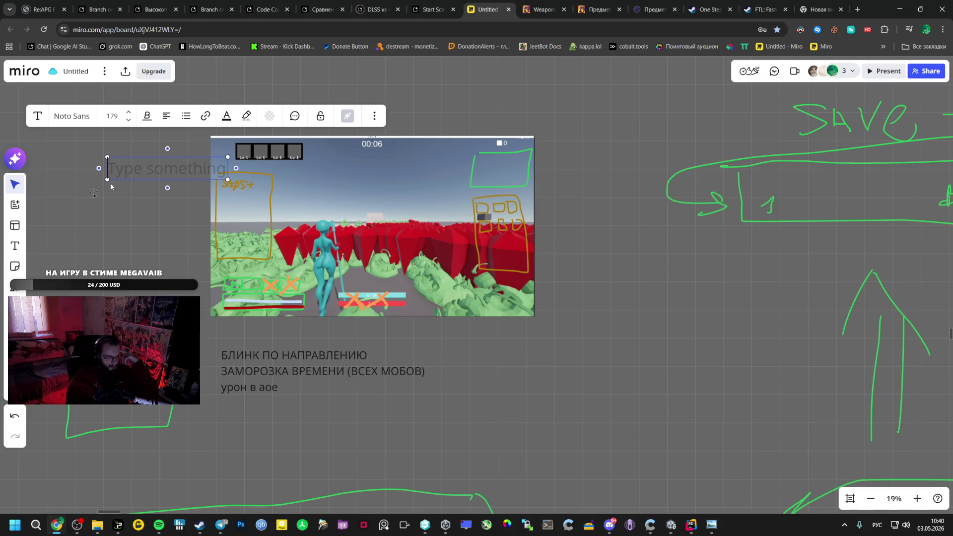
Adjust the empty note's width until its placeholder sits on a single line
drag(105, 167, 95, 168)
mouse_move(236, 168)
mouse_down()
mouse_move(206, 169)
mouse_move(216, 169)
mouse_up()
drag(99, 174, 85, 174)
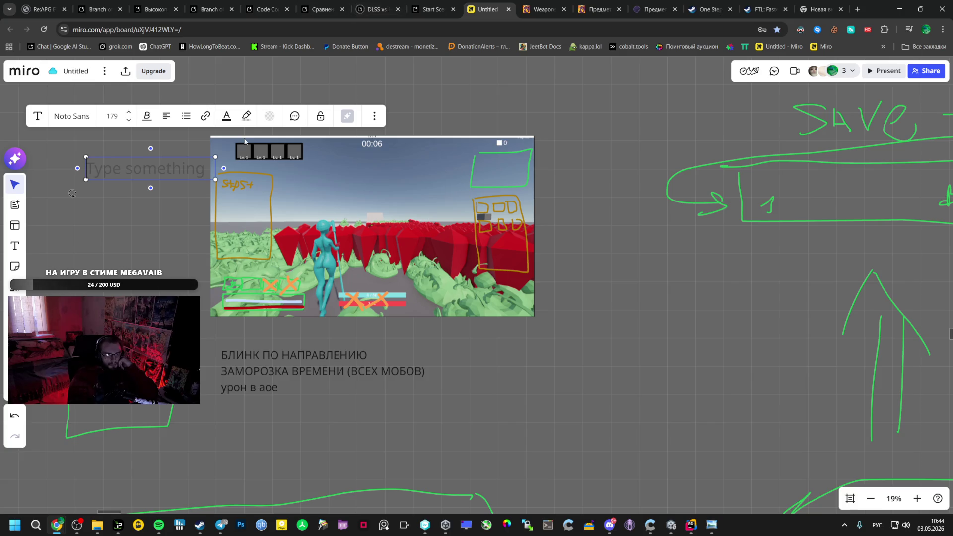
scroll(314, 309, down, 3)
Pan across the screenshot grid and flow sketches back to the gameplay screenshot with ability notes
drag(315, 309, 384, 248)
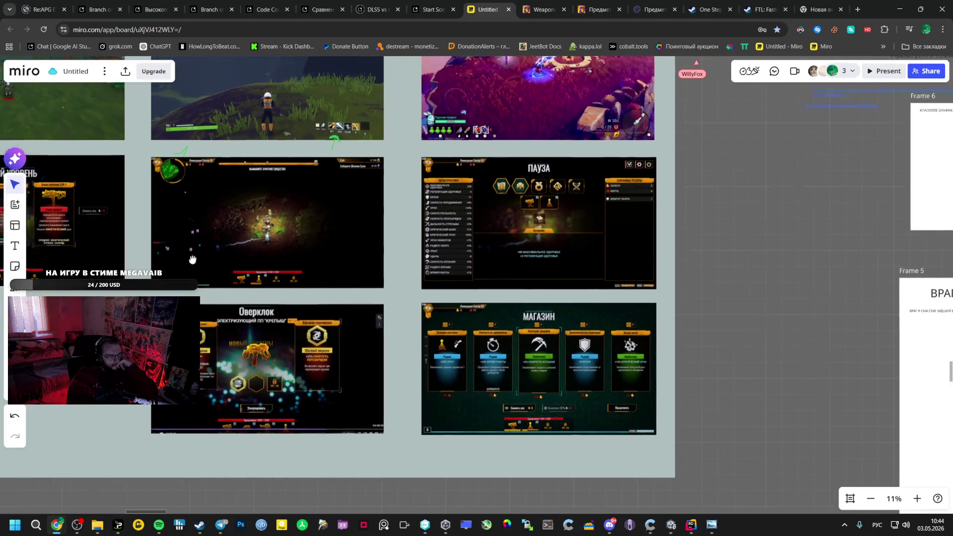
scroll(184, 256, up, 5)
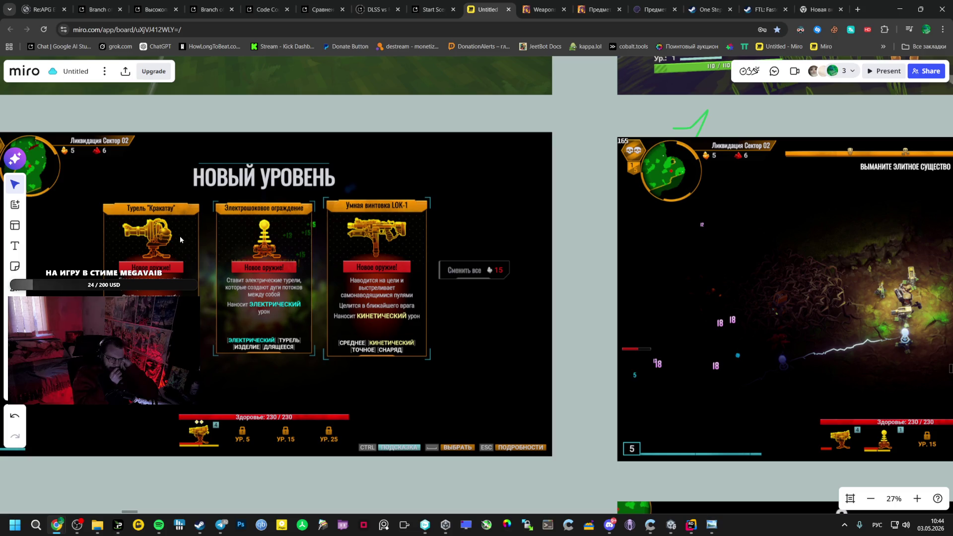
scroll(217, 268, down, 5)
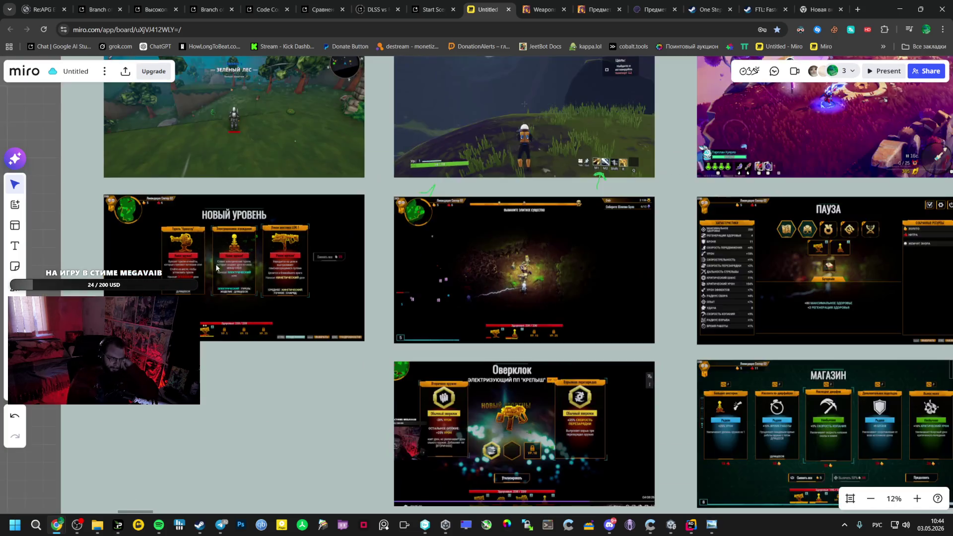
scroll(217, 267, down, 3)
scroll(230, 219, up, 4)
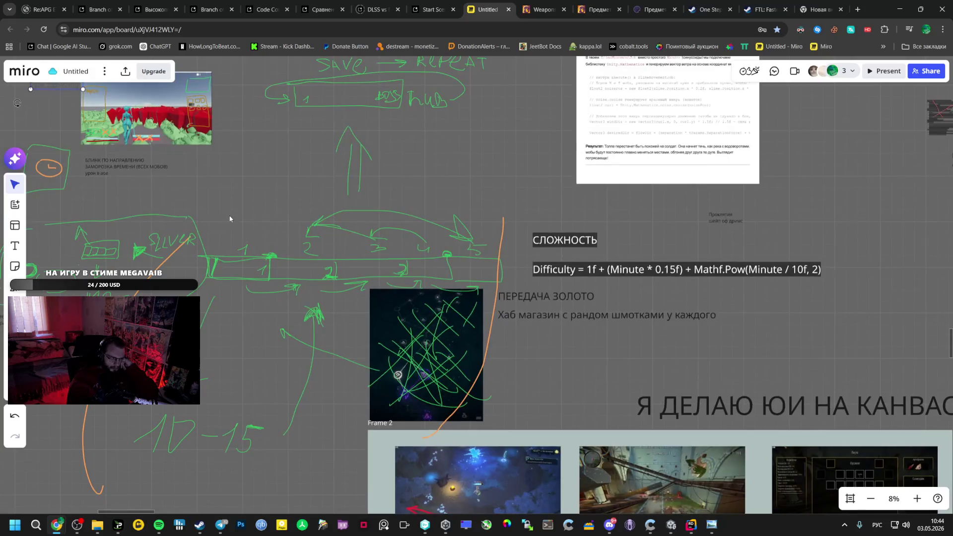
drag(229, 219, 265, 314)
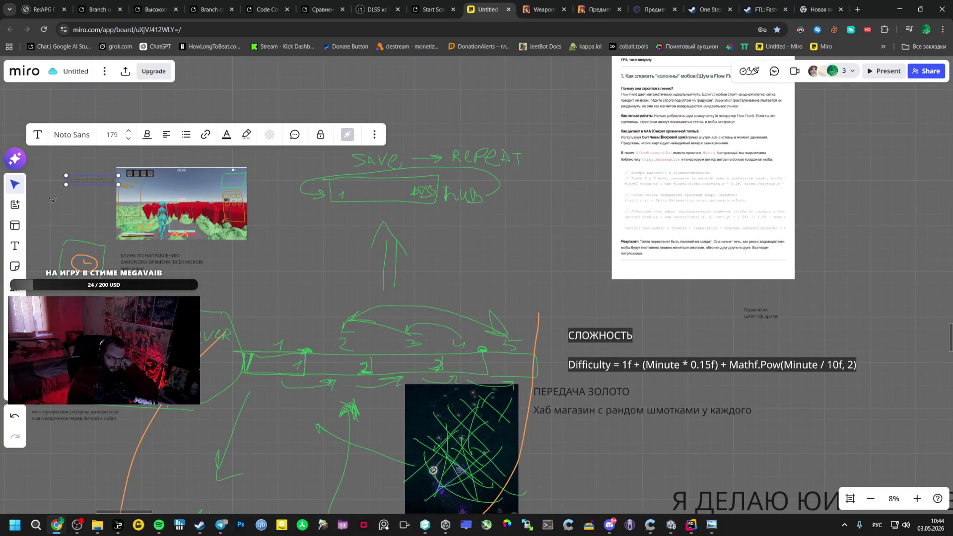
scroll(112, 223, up, 2)
scroll(133, 218, up, 1)
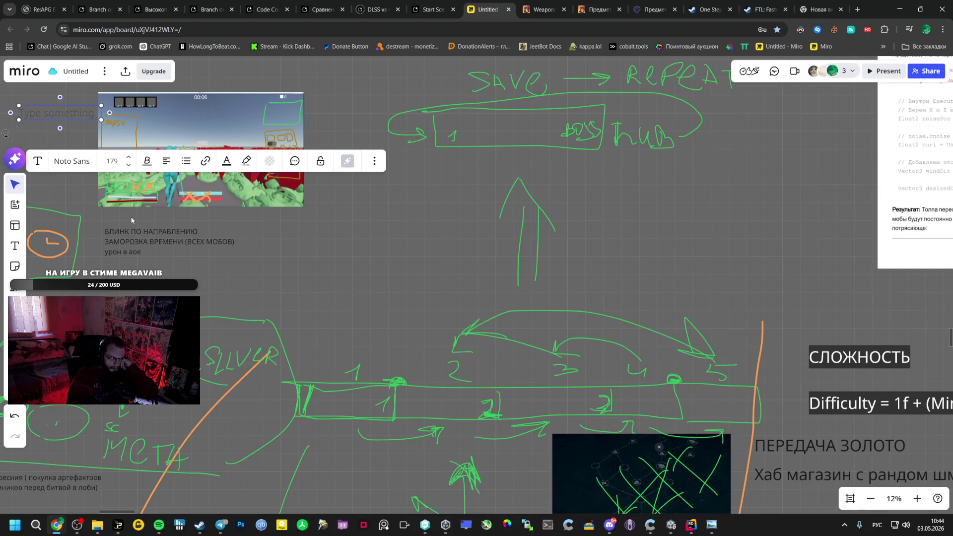
drag(134, 219, 149, 231)
scroll(145, 191, up, 3)
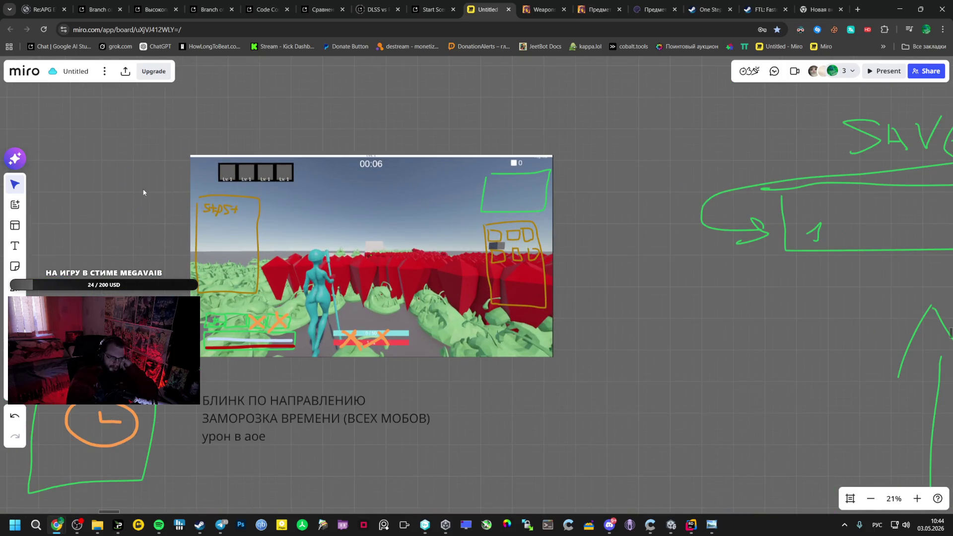
drag(193, 139, 167, 165)
drag(137, 207, 134, 207)
key(t)
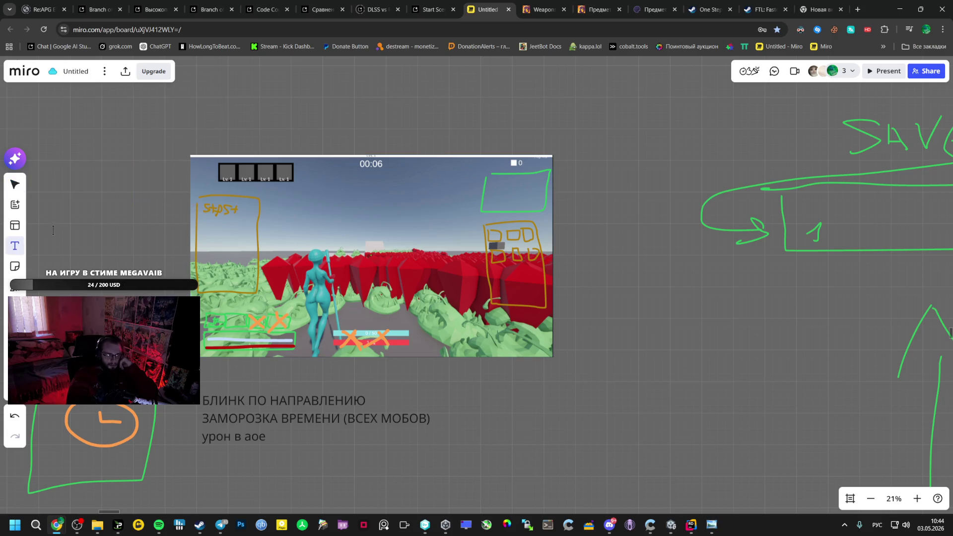
key(v)
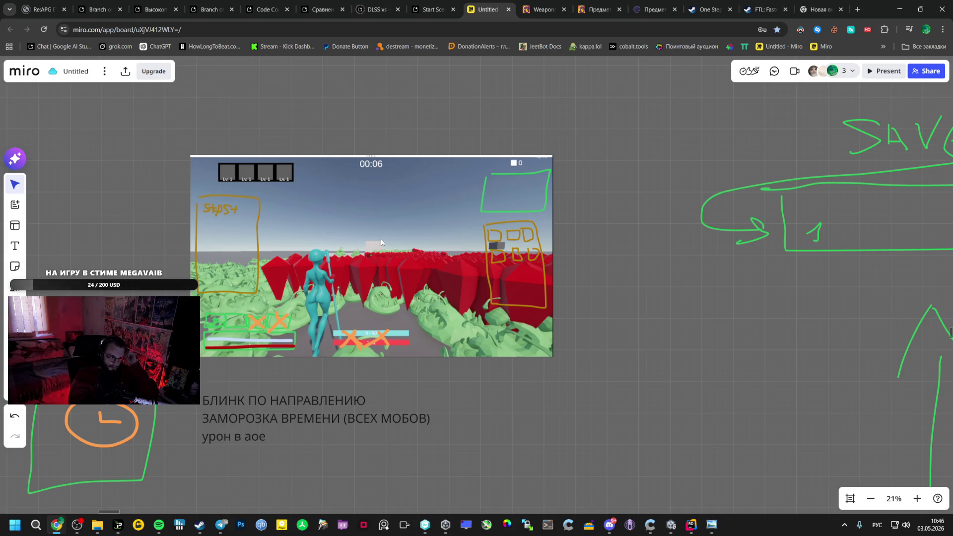
scroll(380, 239, down, 3)
scroll(376, 235, down, 2)
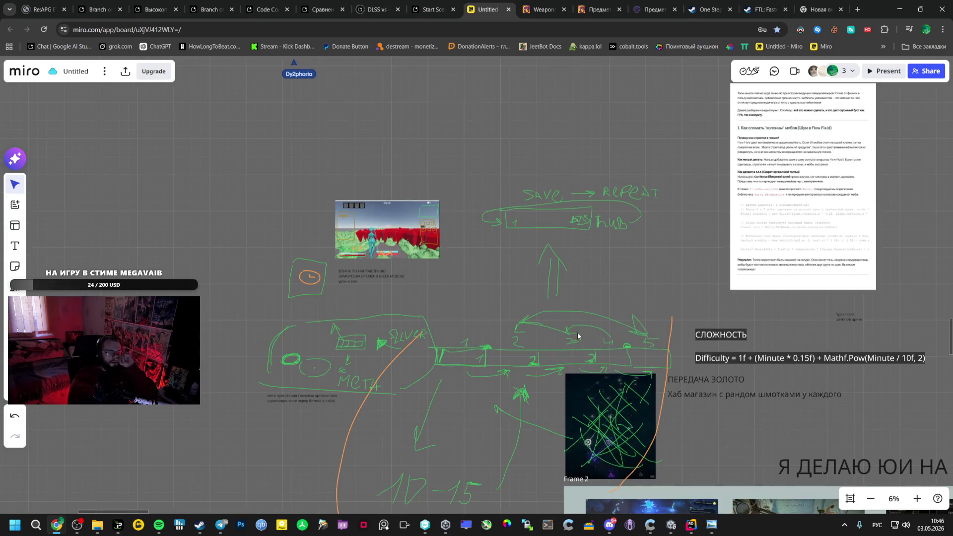
drag(581, 337, 189, 198)
scroll(495, 340, up, 2)
scroll(509, 321, up, 1)
drag(378, 260, 826, 452)
scroll(477, 298, up, 2)
scroll(213, 262, up, 2)
scroll(227, 258, up, 2)
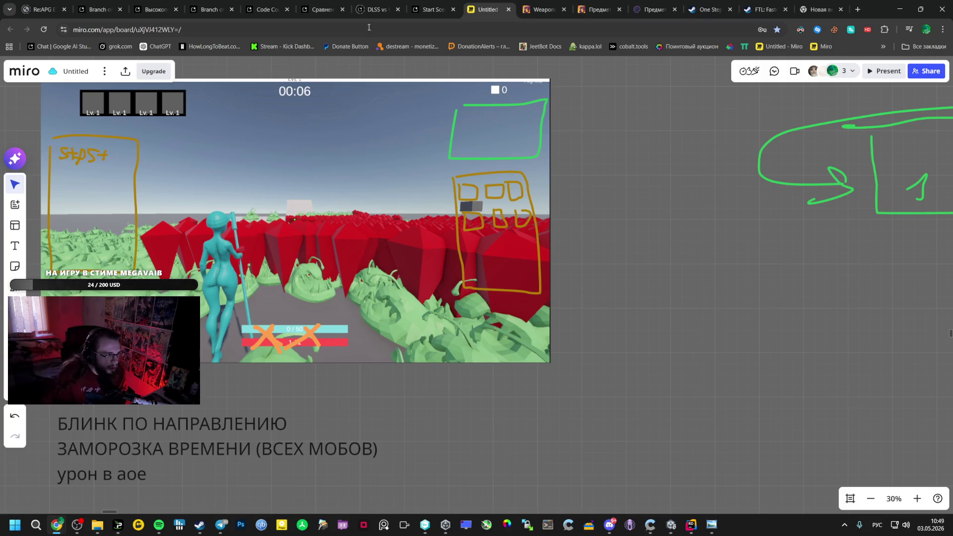
scroll(298, 217, down, 5)
scroll(312, 267, down, 4)
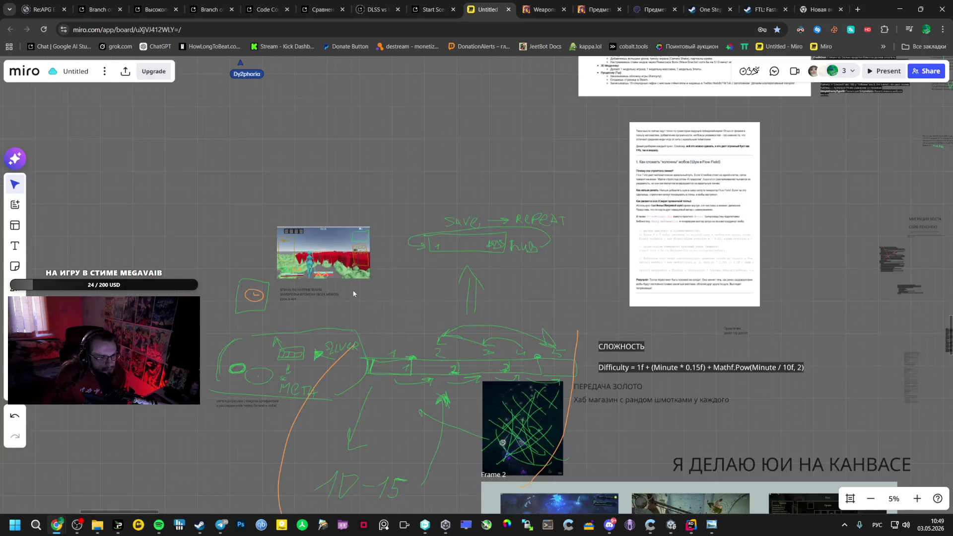
scroll(311, 201, down, 2)
scroll(317, 216, down, 1)
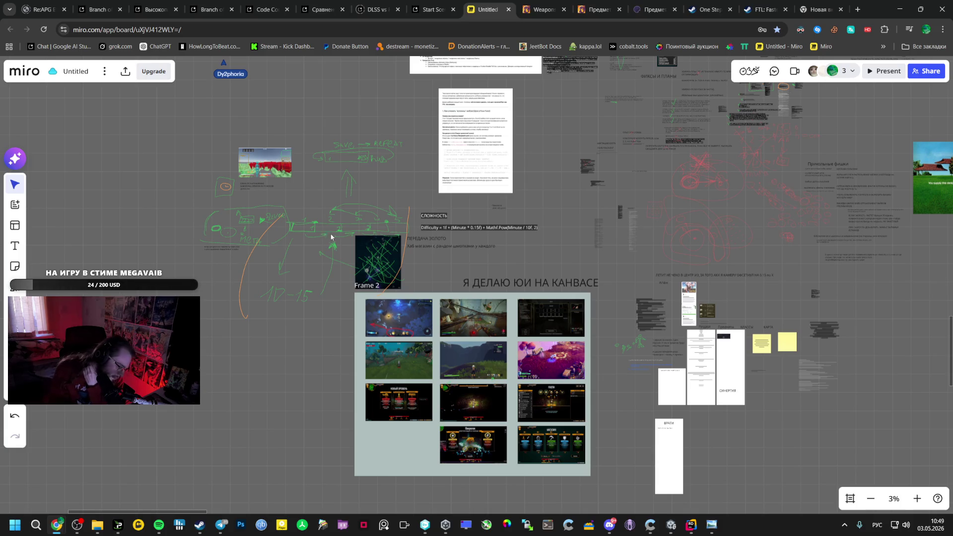
scroll(700, 339, up, 3)
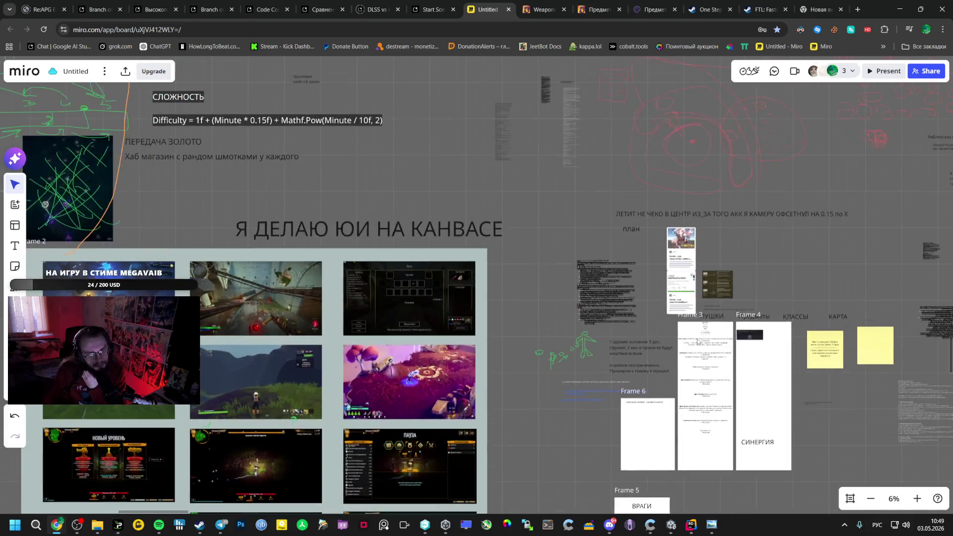
scroll(700, 342, up, 3)
scroll(702, 350, up, 2)
scroll(698, 356, up, 2)
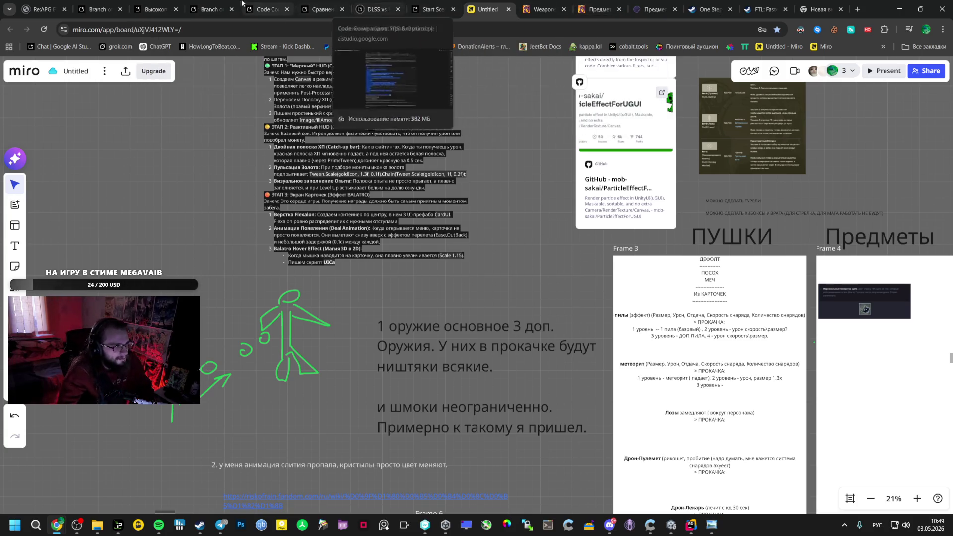
Switch from the Miro board to the Google AI Studio conversation
click(86, 8)
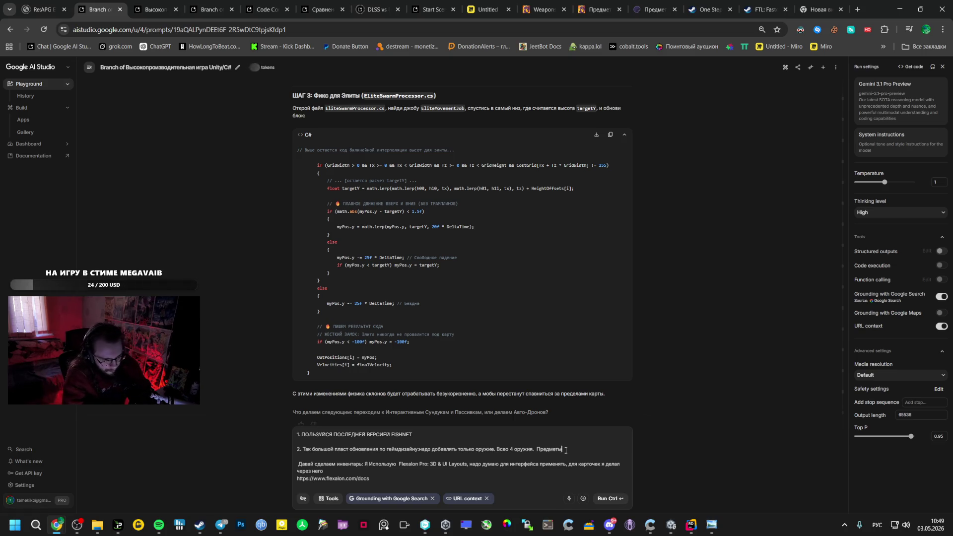
Reword the AI Studio prompt about the class-specific weapon, then return to Miro's game screenshot
key(BackSpace)
key(BackSpace)
key(BackSpace)
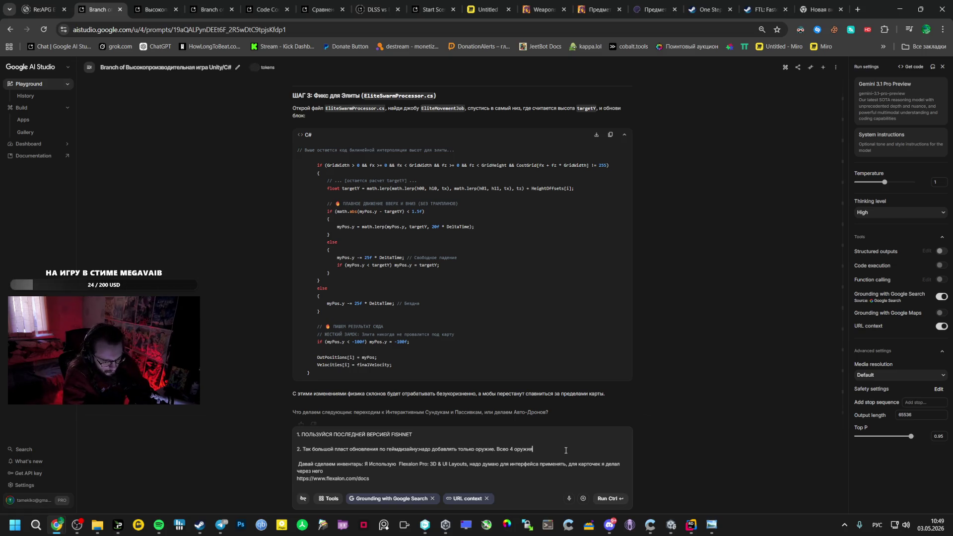
text(я. 1 о)
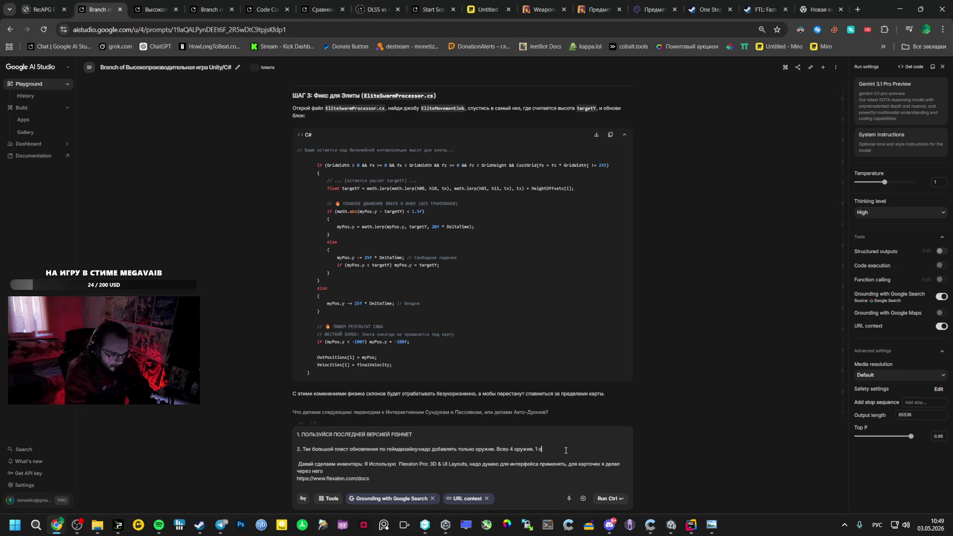
text(ружие всегда)
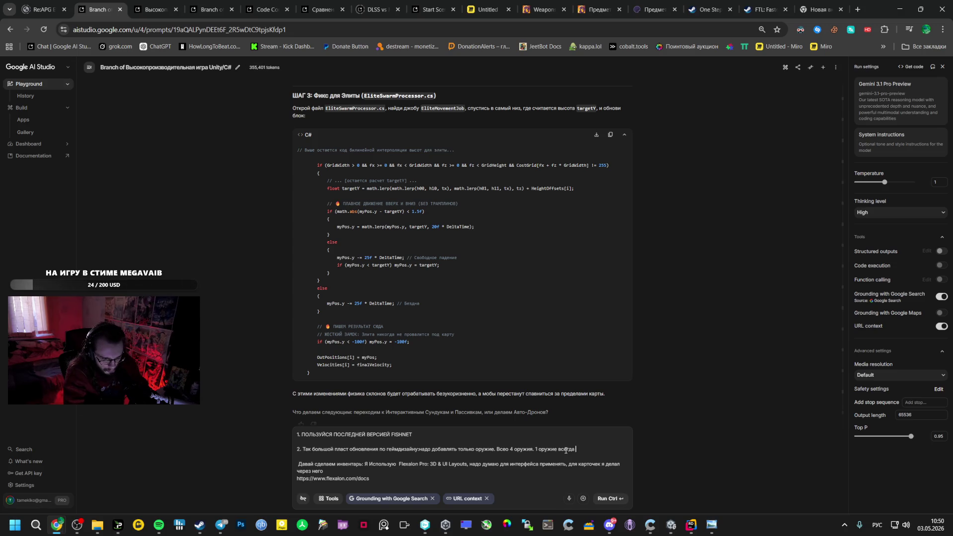
key(BackSpace)
key(BackSpace)
key(BackSpace)
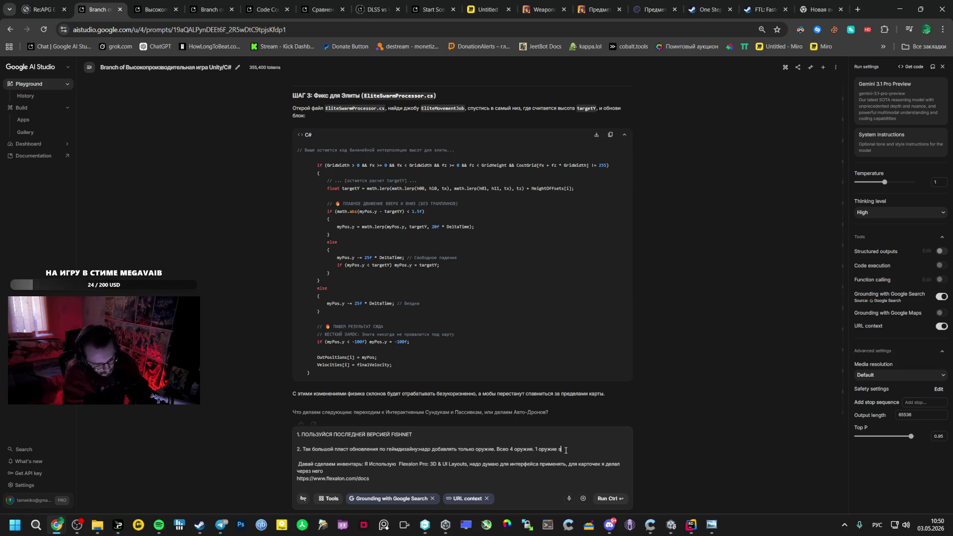
text(эт)
key(BackSpace)
text(это классовое)
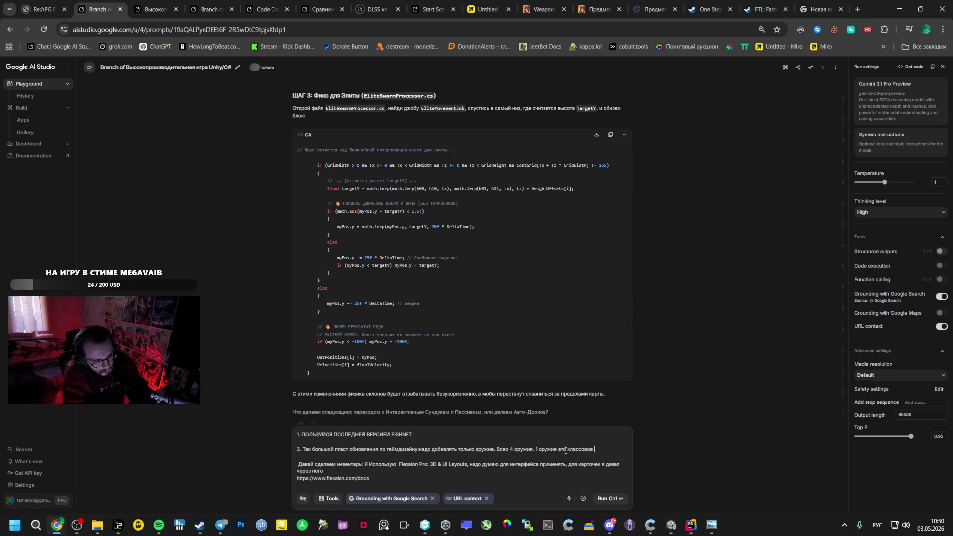
text( оружие, )
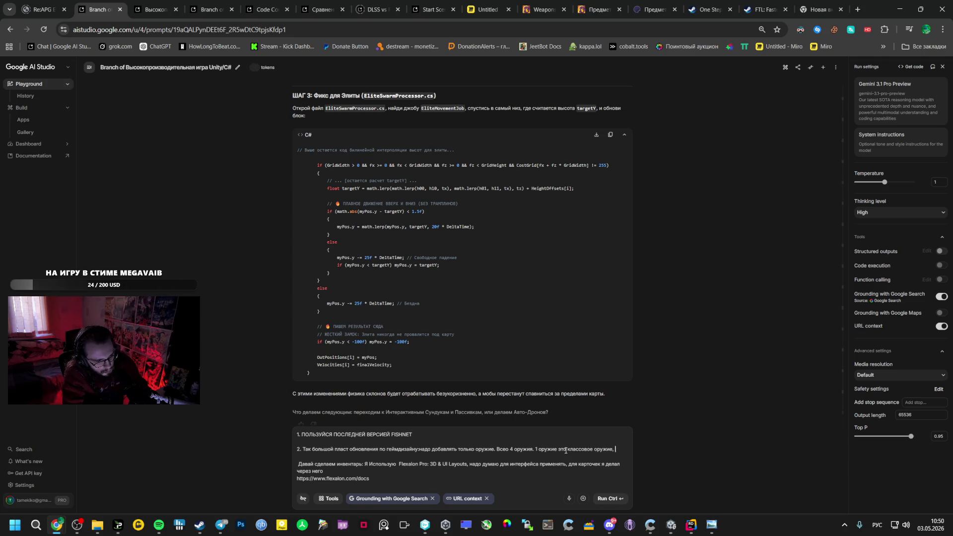
text(другие классы получить)
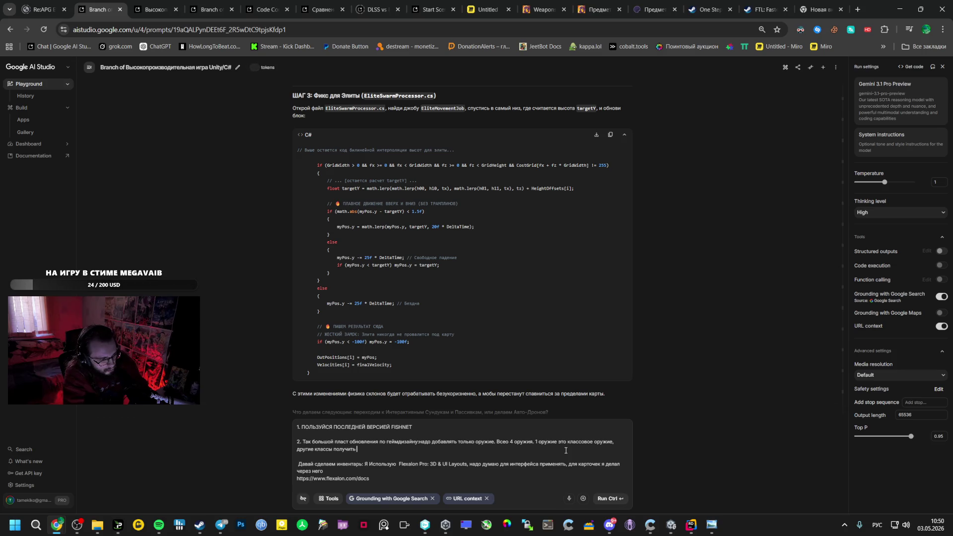
text( его)
text( не смогу   Давай сделаем инвент)
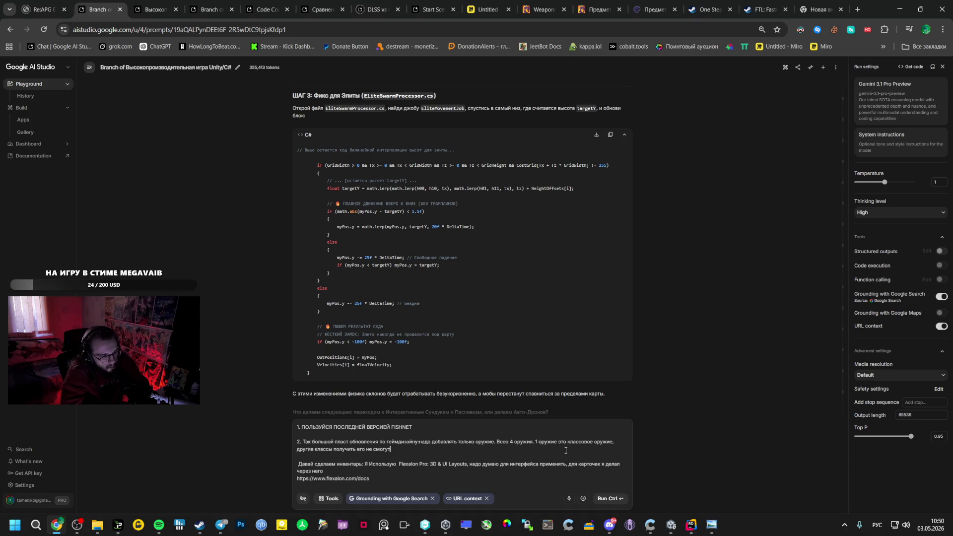
click(488, 9)
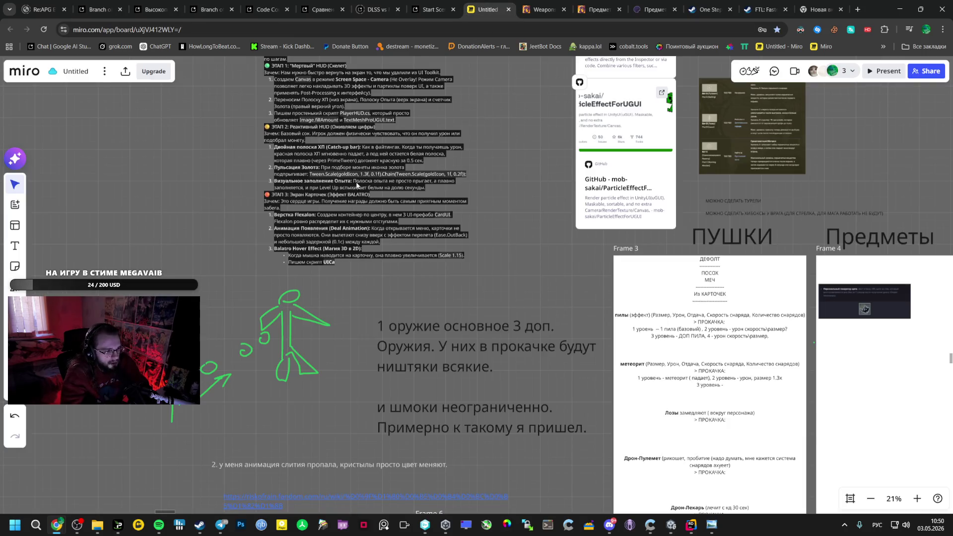
scroll(458, 333, down, 3)
scroll(381, 234, down, 3)
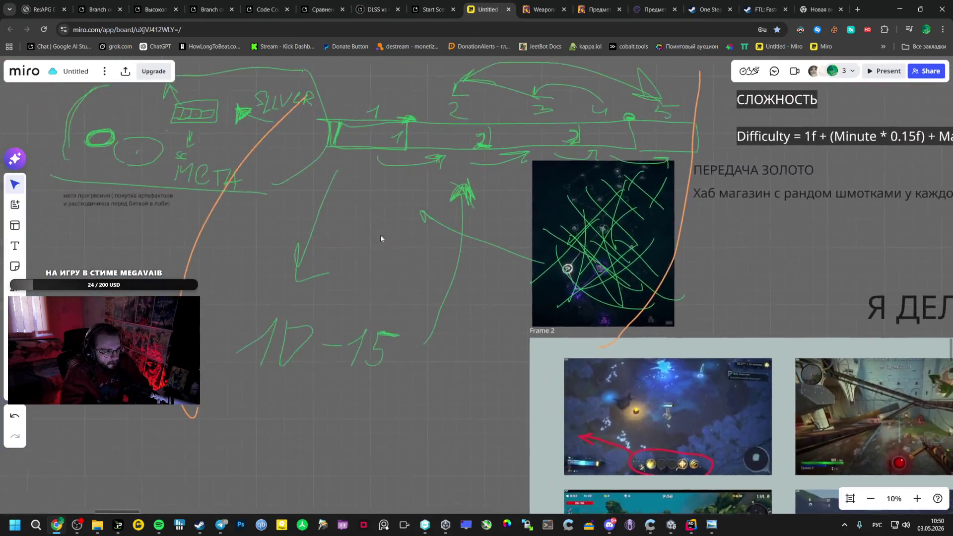
scroll(271, 249, down, 2)
drag(221, 161, 245, 314)
scroll(244, 314, up, 3)
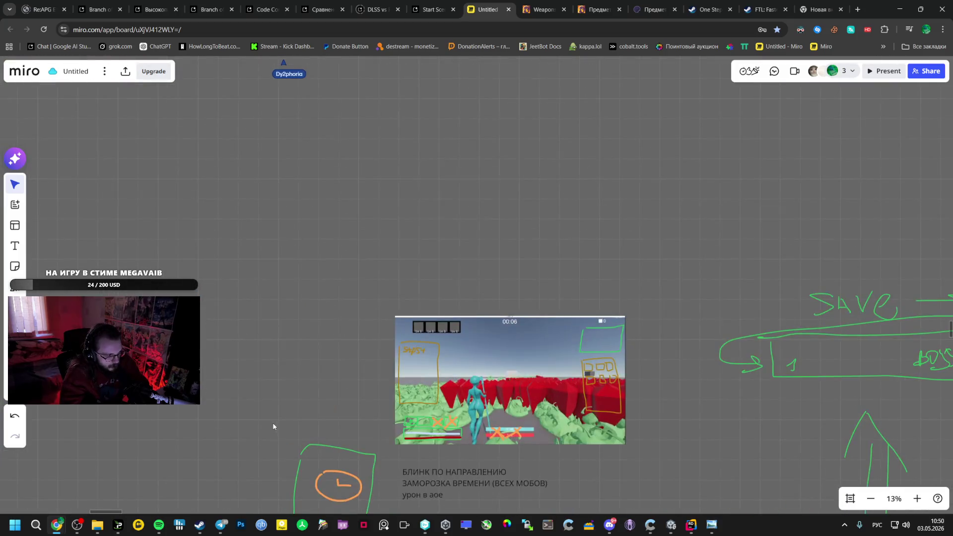
scroll(265, 384, up, 2)
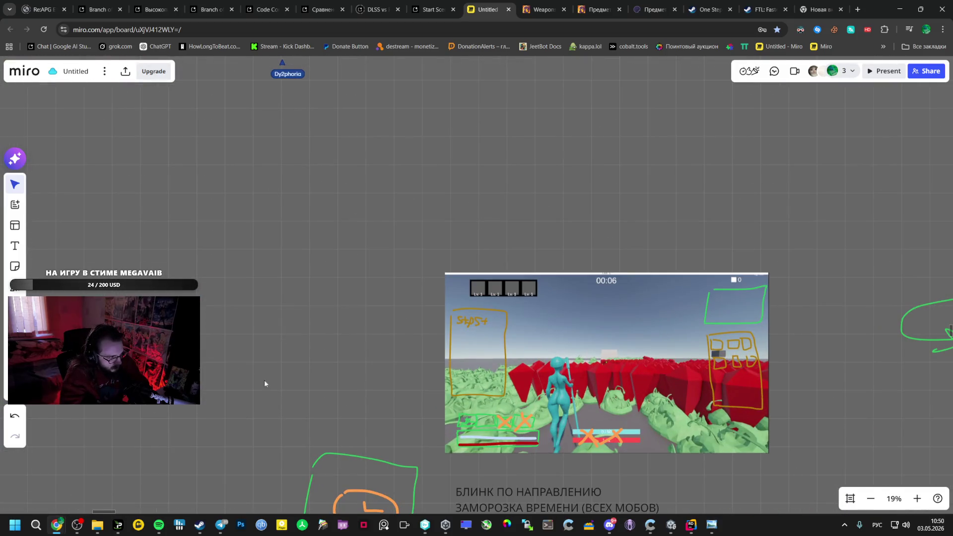
Add the note "1 слот гарант оружие (прокачка в карточках)" and move it up-left of the screenshot
click(313, 357)
text(1 слот гарант оружие ( прокачка)
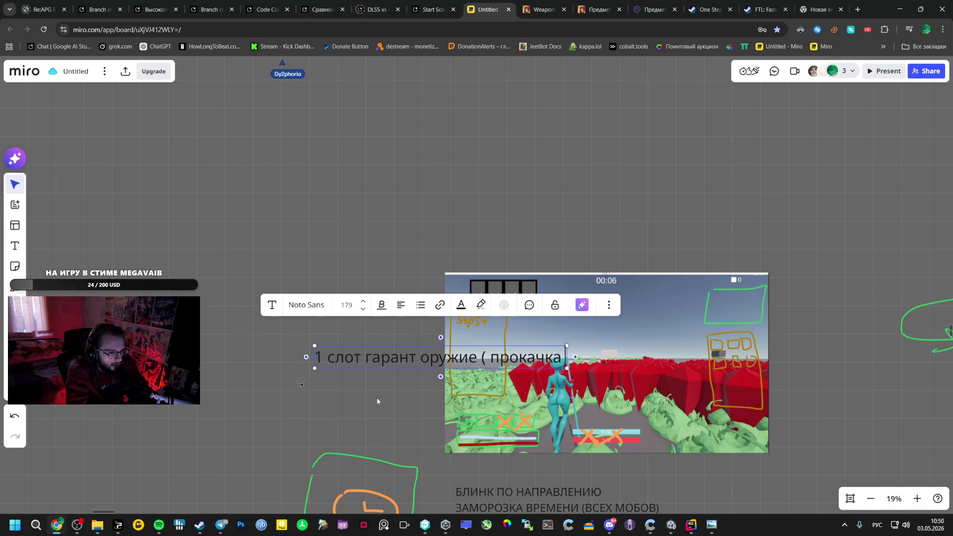
text( в карточках))
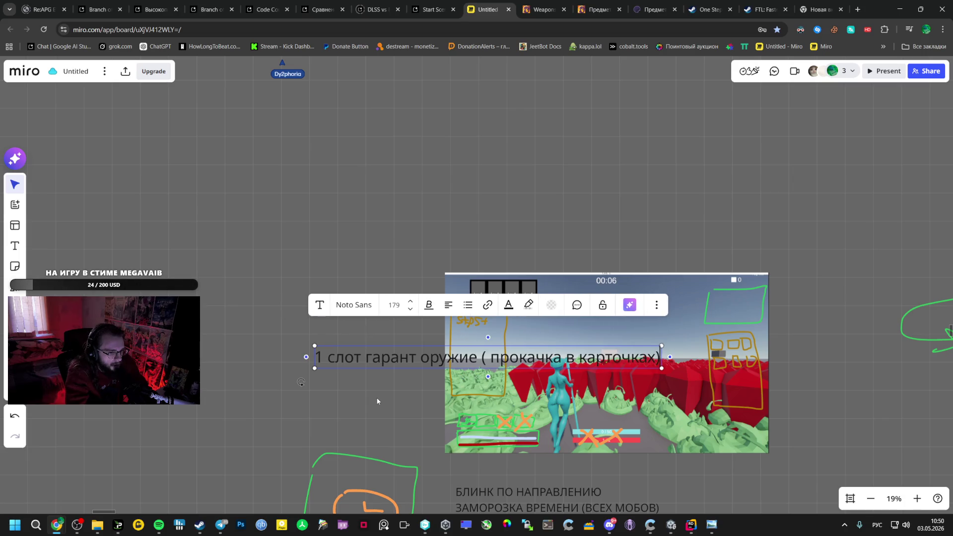
click(328, 401)
drag(329, 357, 108, 284)
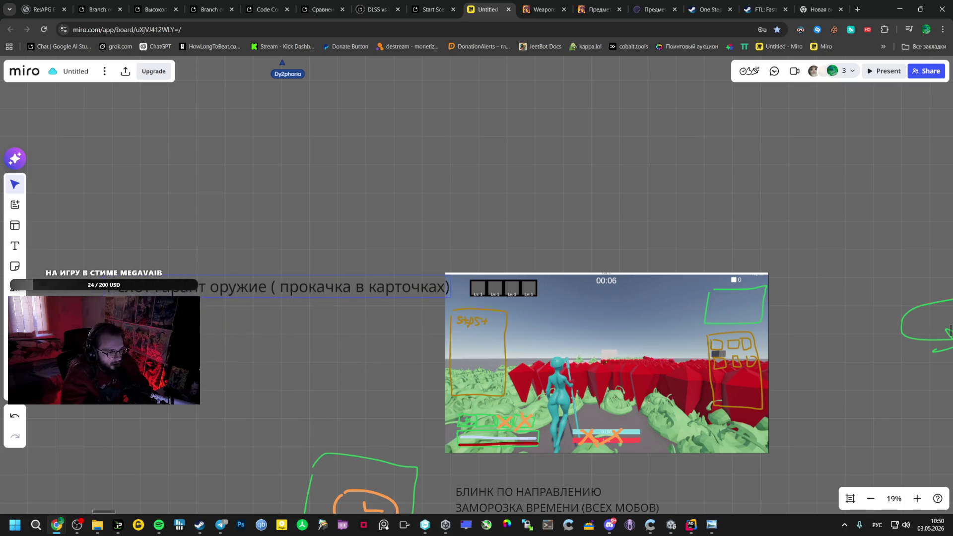
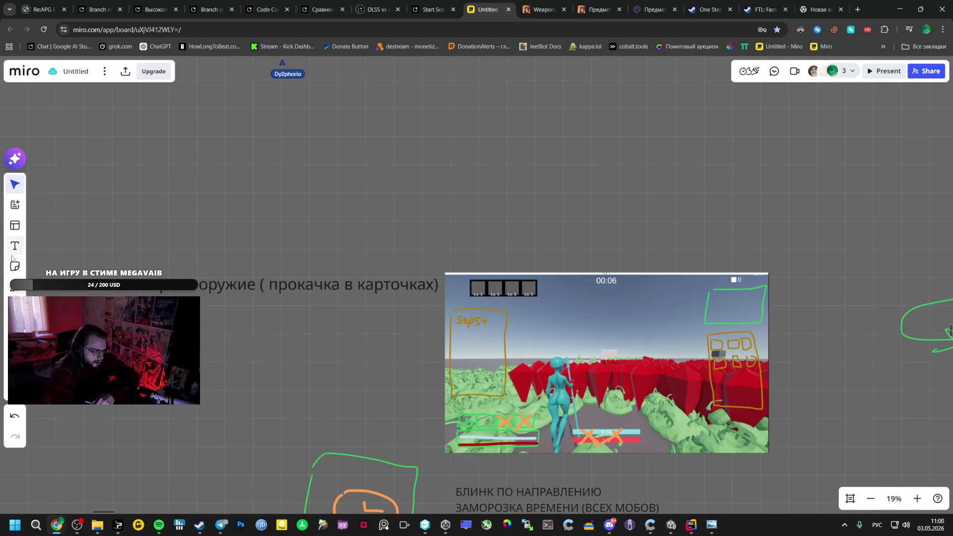
Select the Pen tool and set its ink colour to violet
click(14, 287)
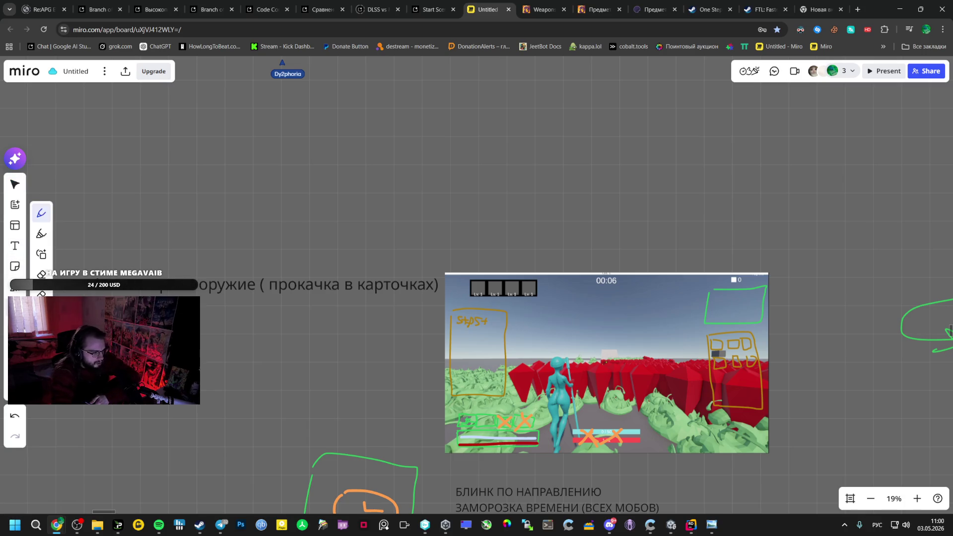
click(41, 335)
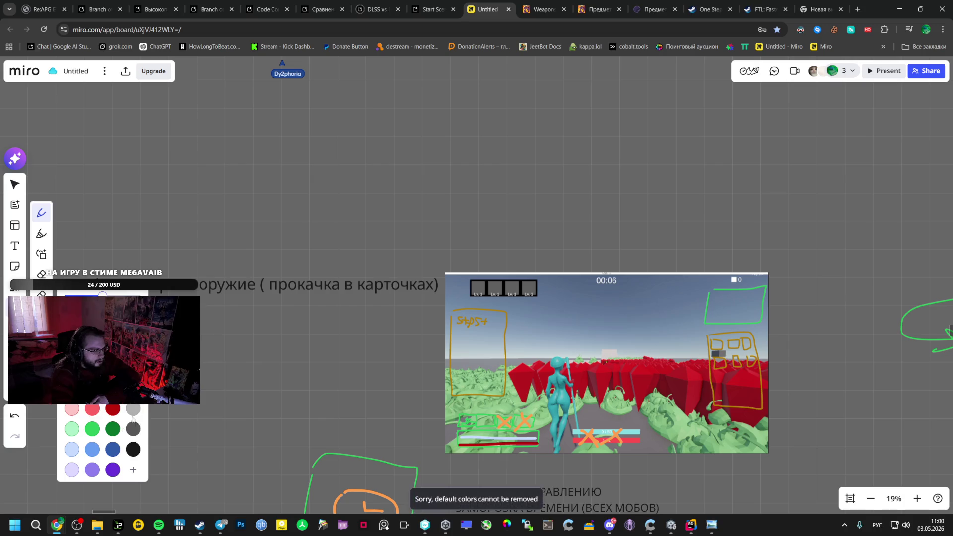
click(101, 472)
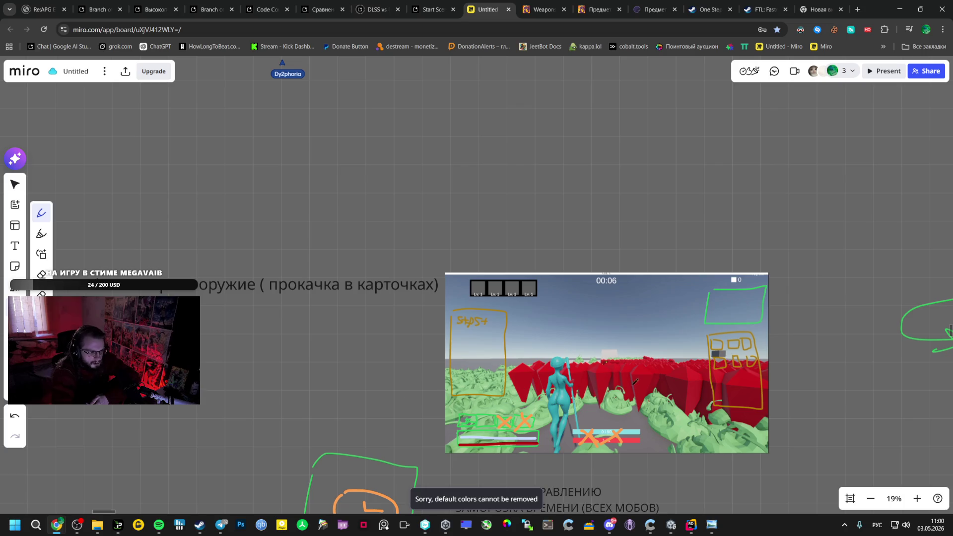
Sketch a violet box over the character area with a small oval inside it
mouse_move(567, 321)
mouse_down()
mouse_move(559, 392)
mouse_move(563, 316)
mouse_up()
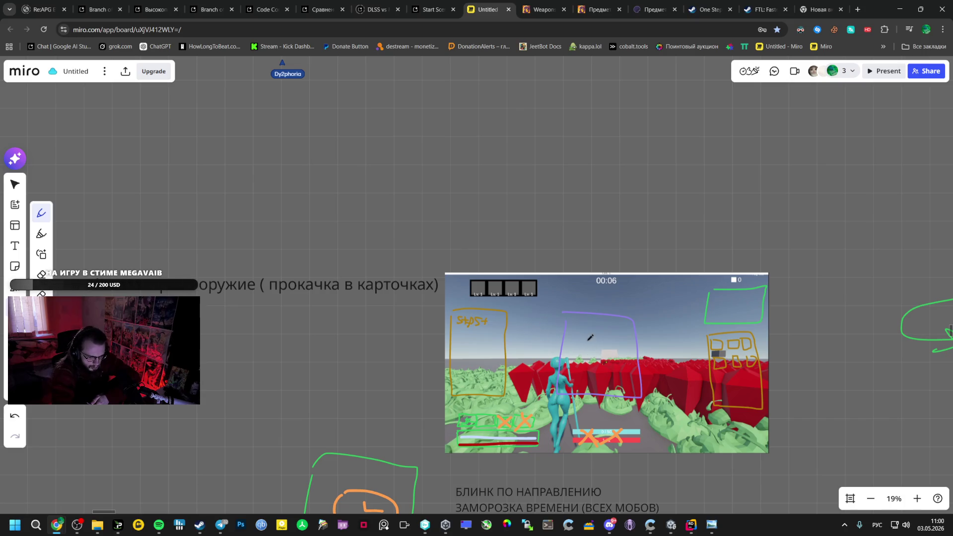
mouse_move(594, 335)
mouse_down()
mouse_move(614, 365)
mouse_move(620, 412)
mouse_up()
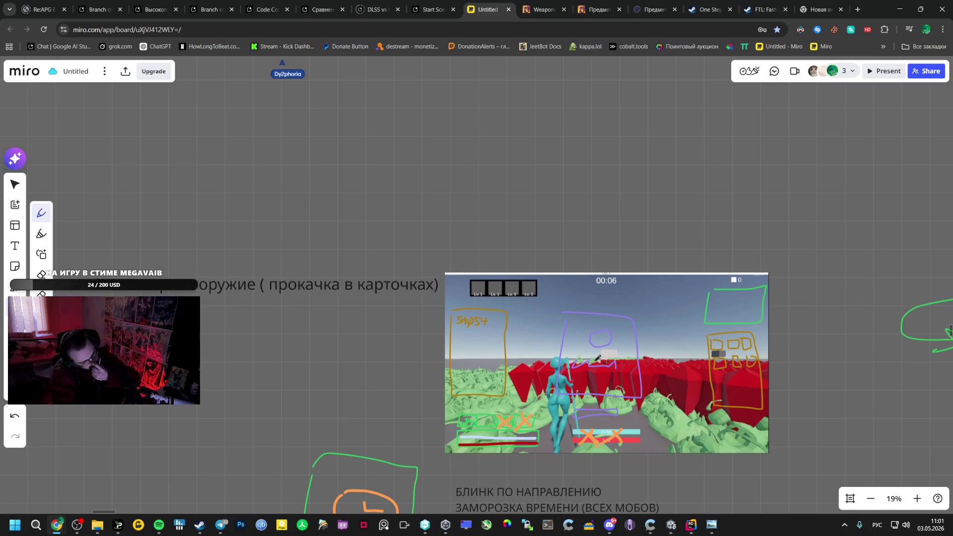
scroll(600, 359, up, 2)
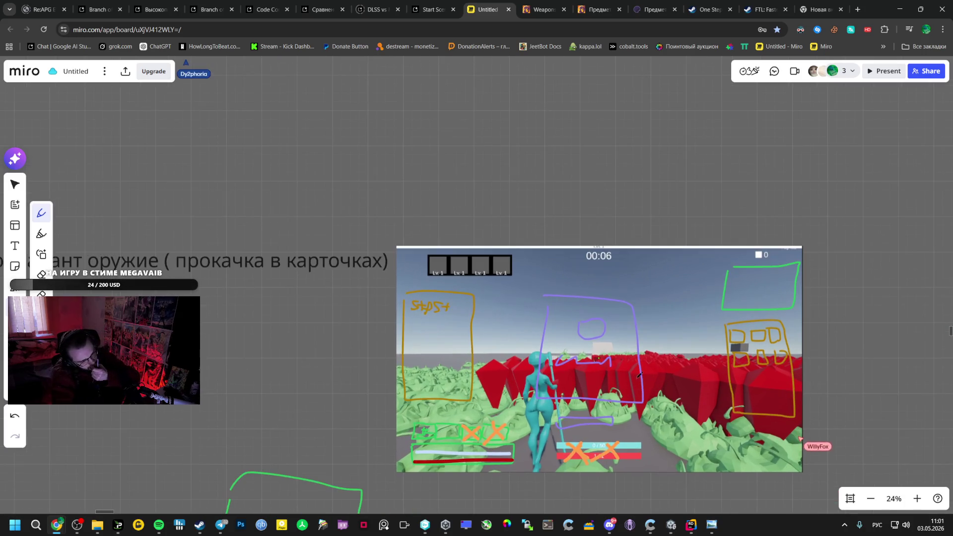
scroll(600, 369, up, 2)
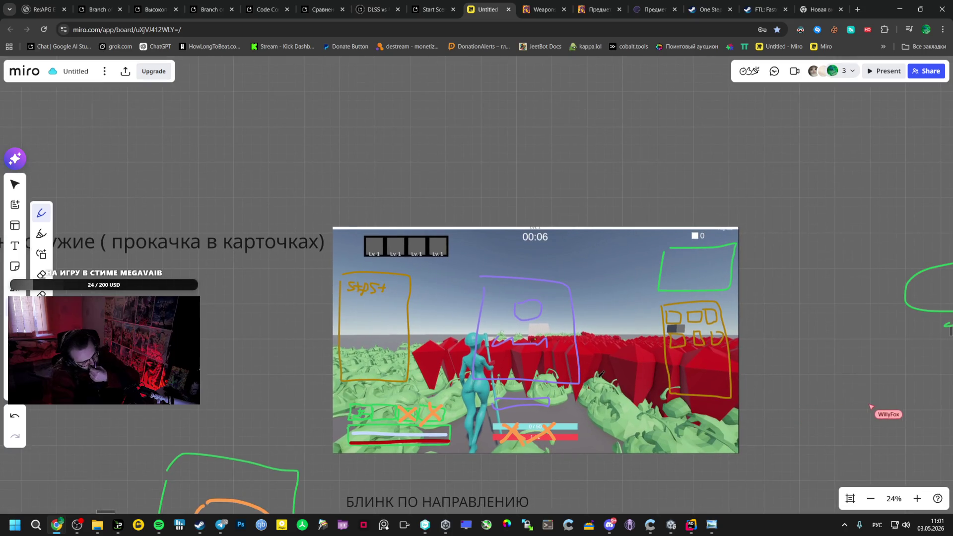
Sketch a violet mark at the screenshot's bottom-right corner
drag(633, 417, 728, 415)
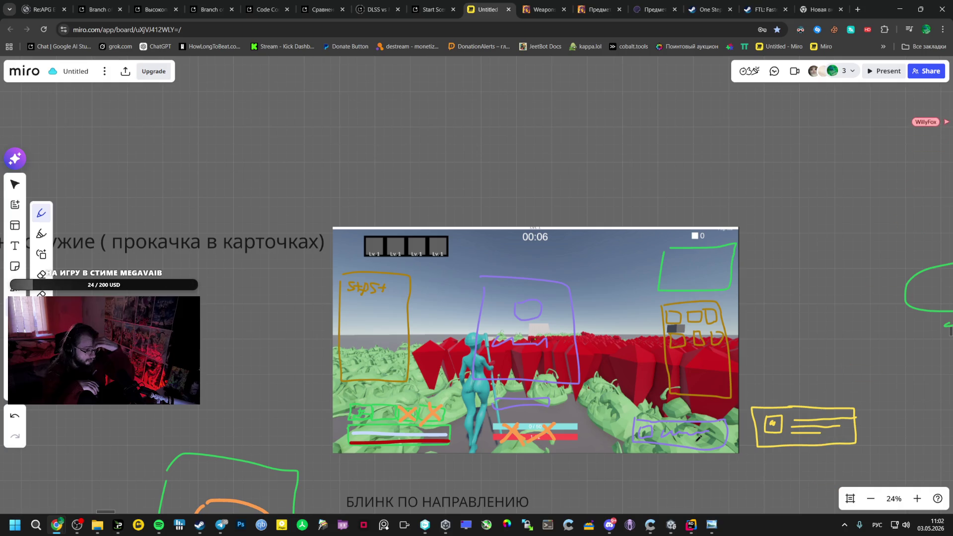
Undo the violet strokes and place a new text box right of the screenshot
key(ctrl+z)
key(ctrl+z)
key(ctrl+z)
key(ctrl+z)
key(ctrl+z)
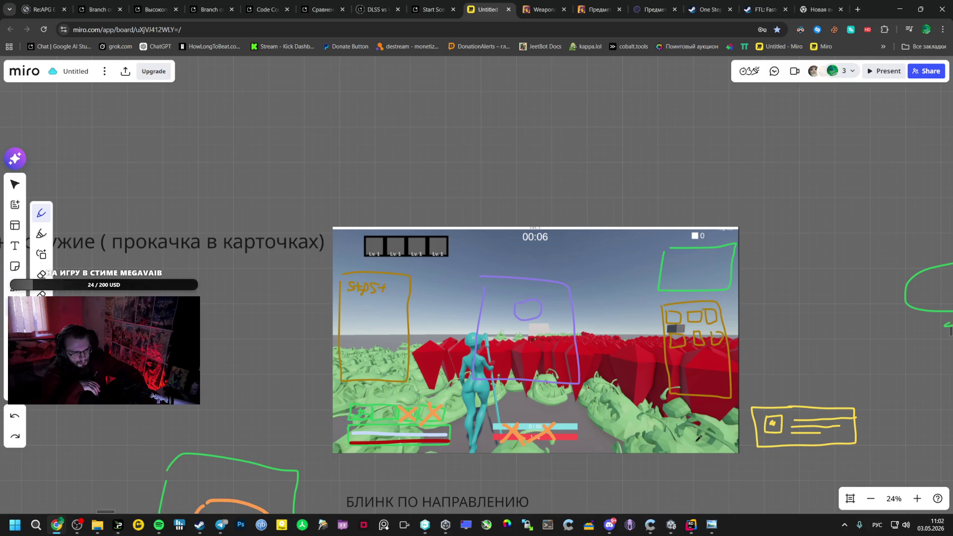
key(ctrl+z)
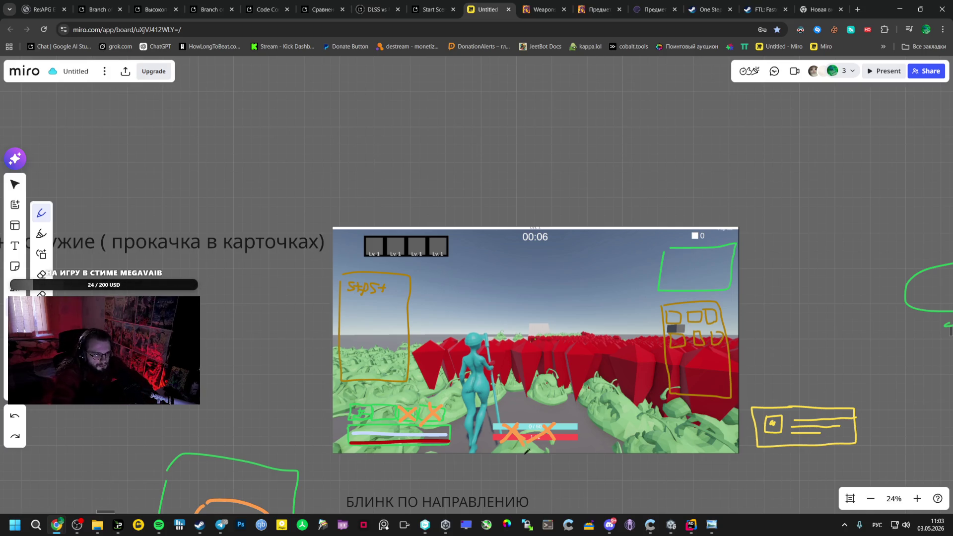
key(t)
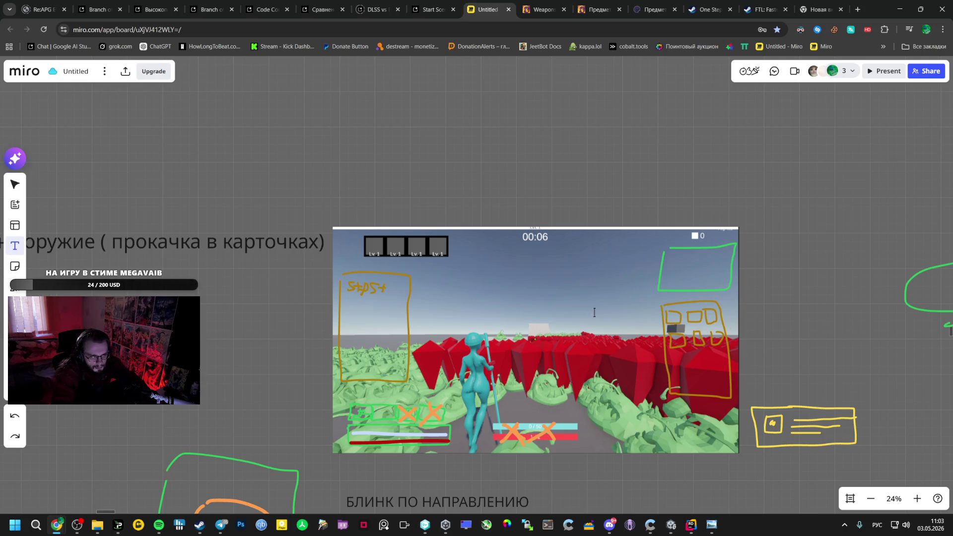
click(773, 332)
text(СЕК)
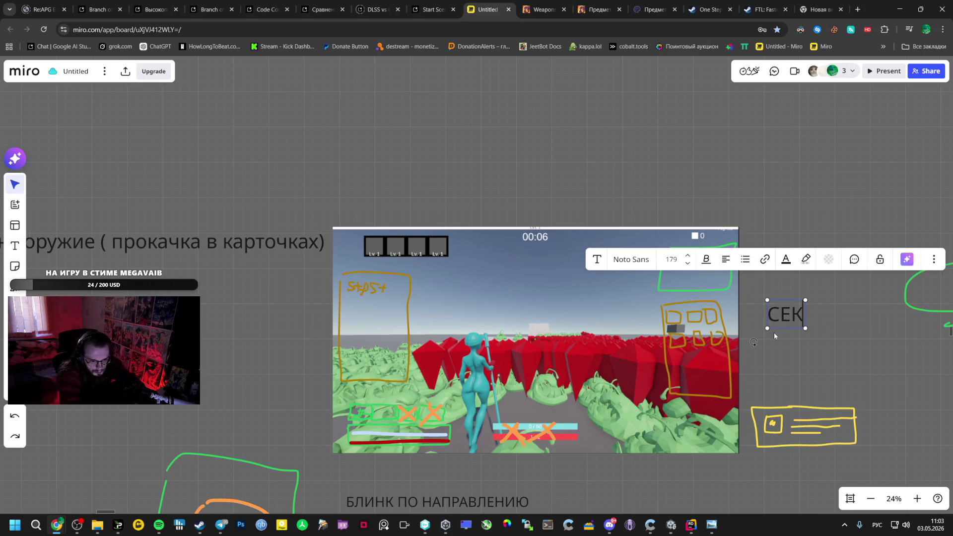
Write the note "CTRL КУРСОР И ПРИ НАВОДКЕ ОПИСАНИЕ" and widen its box to fit
key(BackSpace)
key(BackSpace)
key(BackSpace)
key(alt+shift)
text(CTRL)
key(alt+shift)
text(КУРСОР)
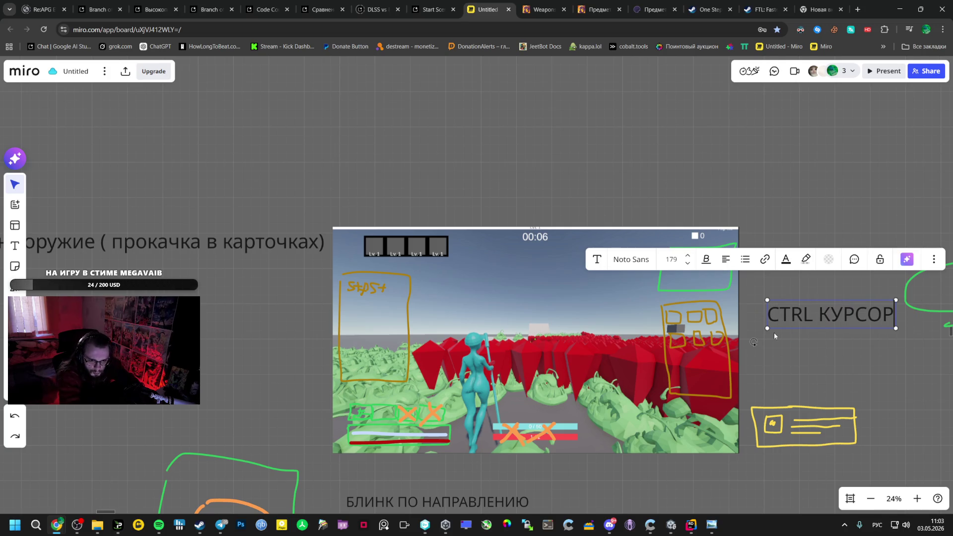
key(Return)
text(И )
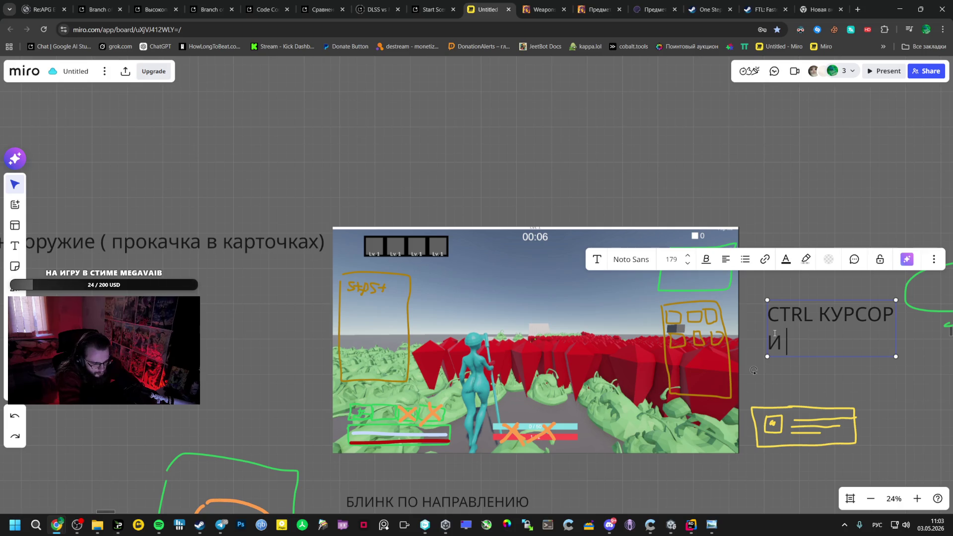
text(ПРИ НАВОДКЕ ОПИСАНИЕ)
key(Escape)
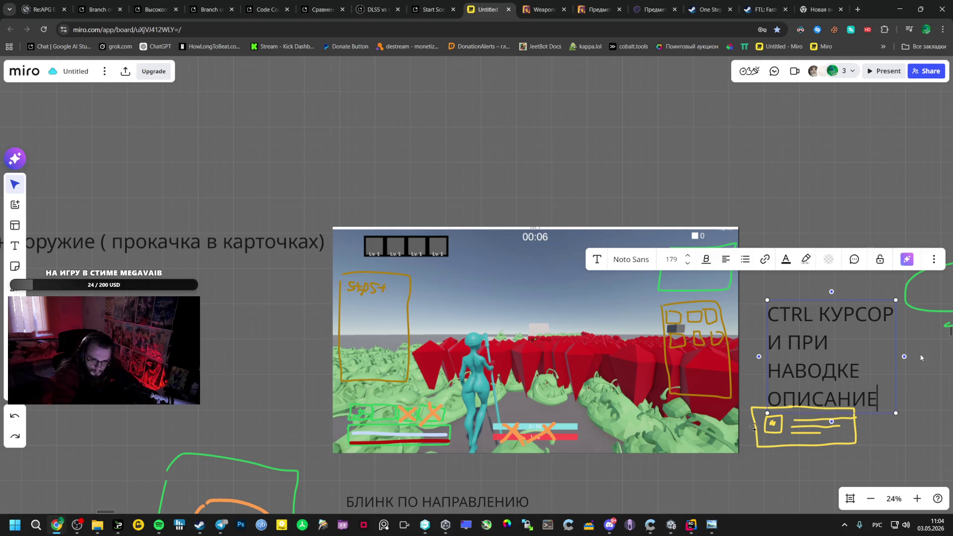
drag(905, 356, 945, 342)
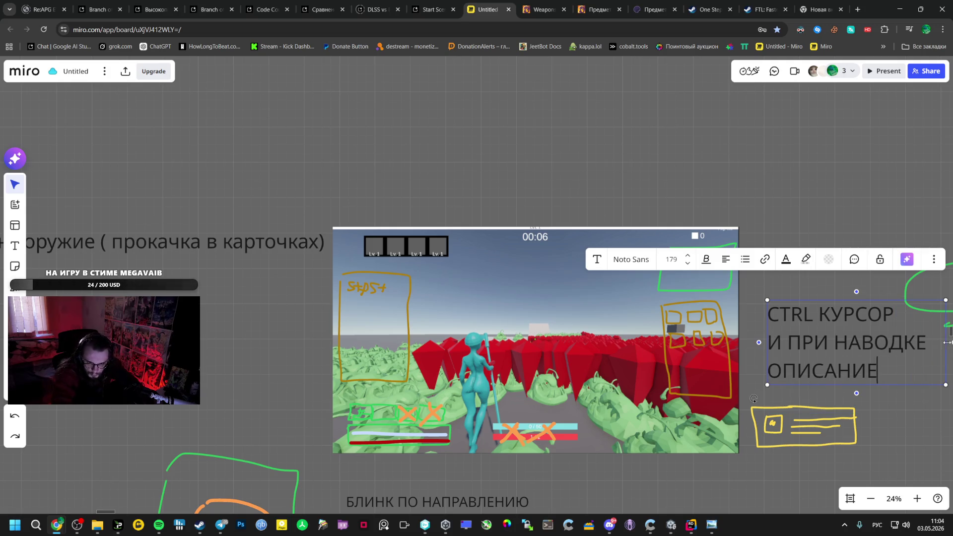
click(802, 225)
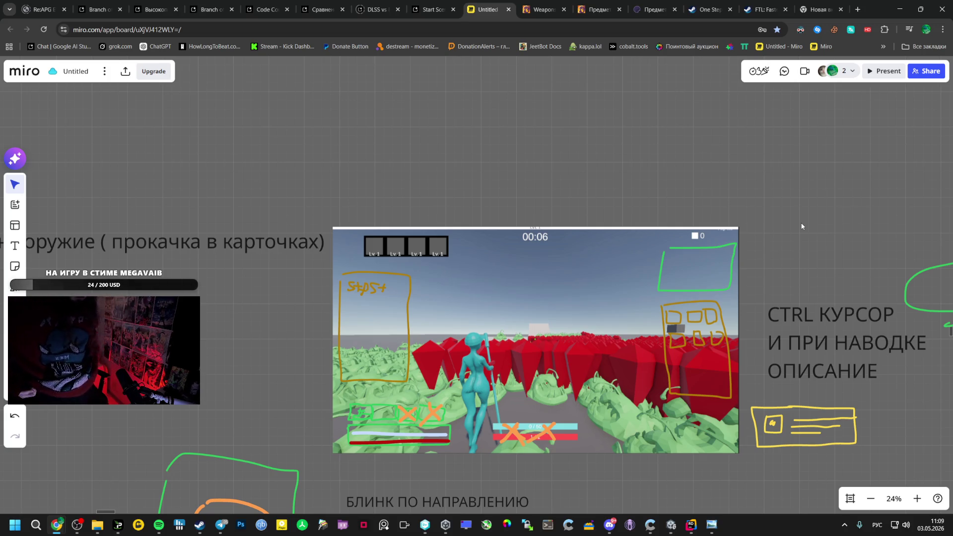
Check the frustum error in Unity, stop the running game and return to the Miro board
click(671, 524)
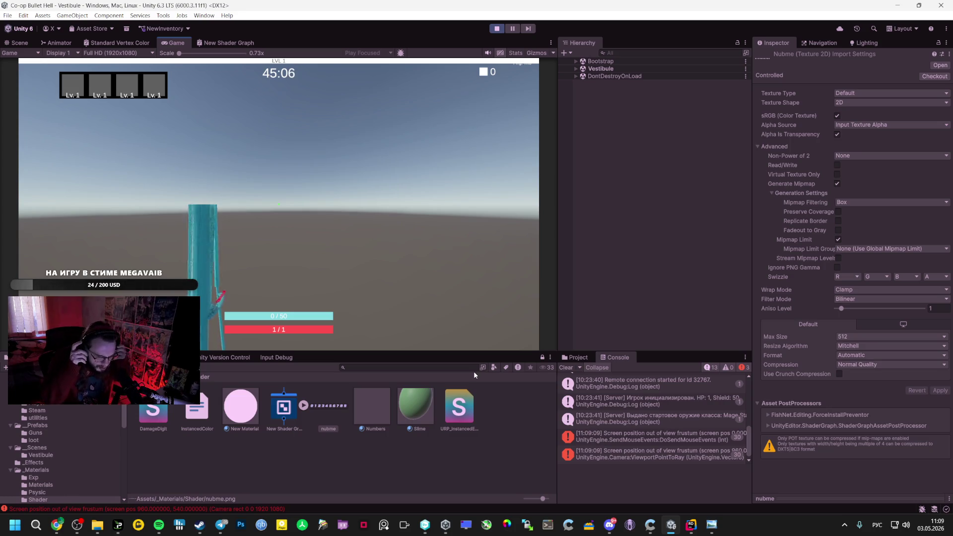
click(642, 436)
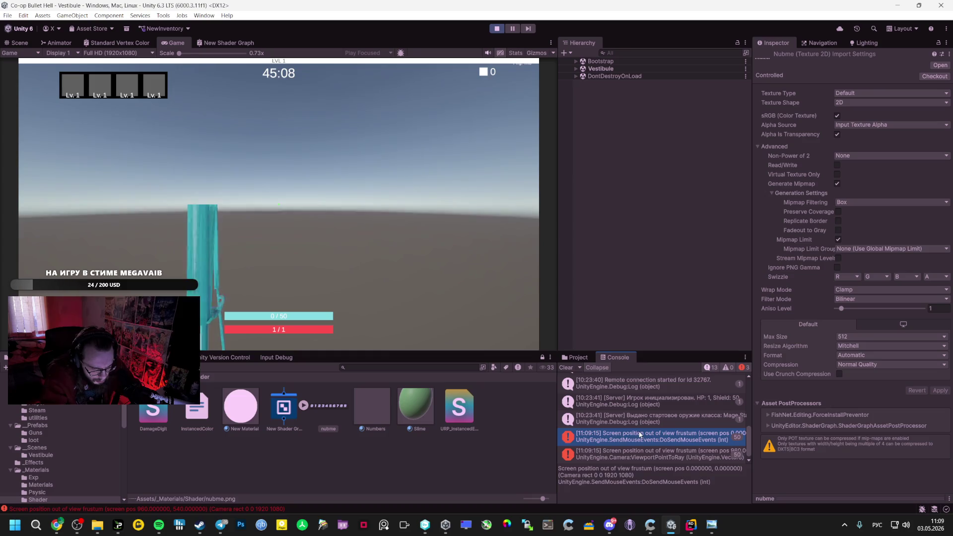
click(496, 28)
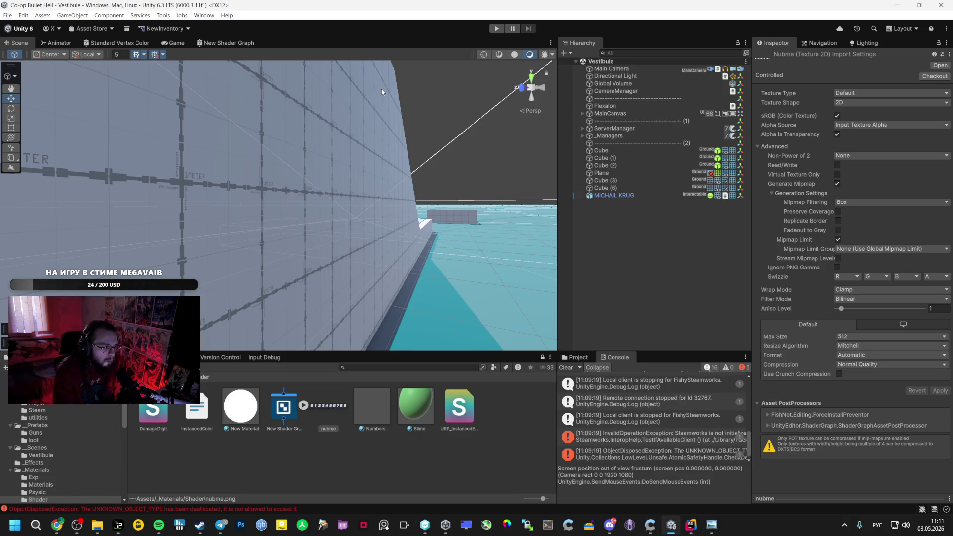
mouse_move(56, 525)
click(56, 476)
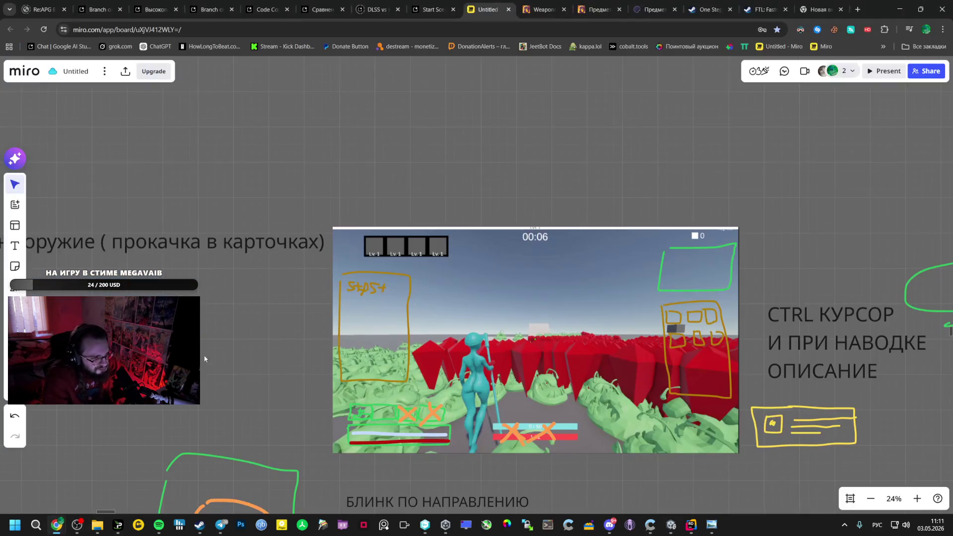
Play PRIDE. by Kendrick Lamar in Spotify at about half volume, then hide the player
click(159, 526)
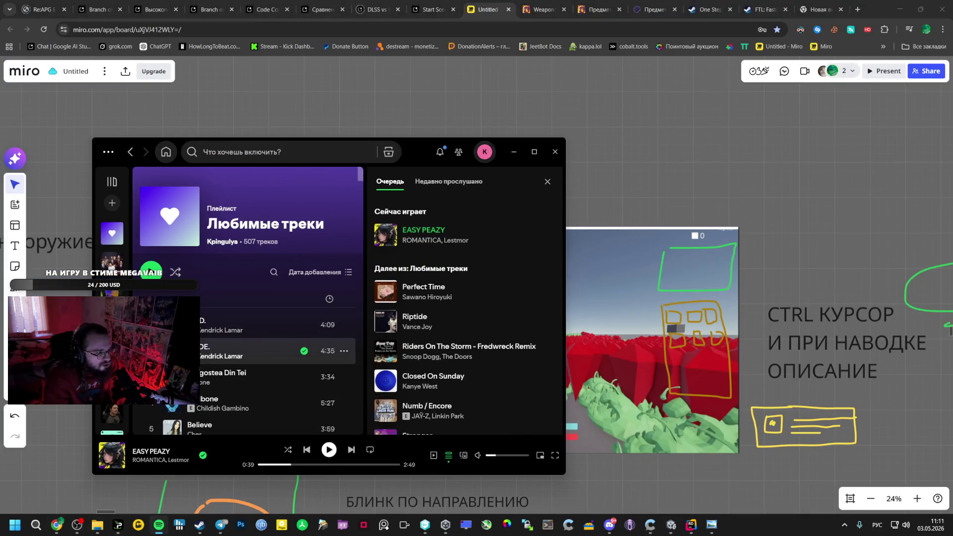
double_click(315, 350)
click(505, 456)
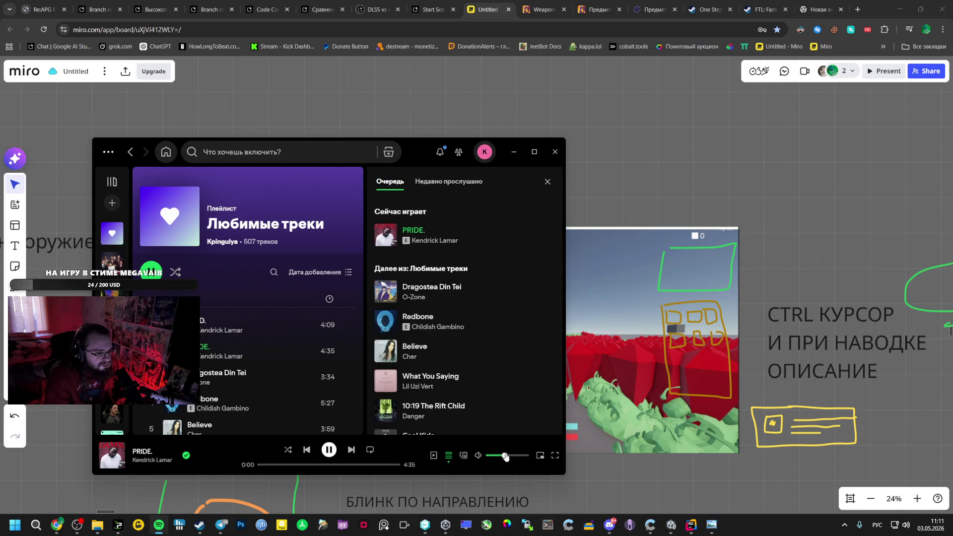
click(612, 164)
scroll(578, 245, down, 5)
scroll(485, 236, down, 2)
scroll(415, 226, down, 2)
scroll(415, 225, down, 2)
scroll(335, 202, down, 1)
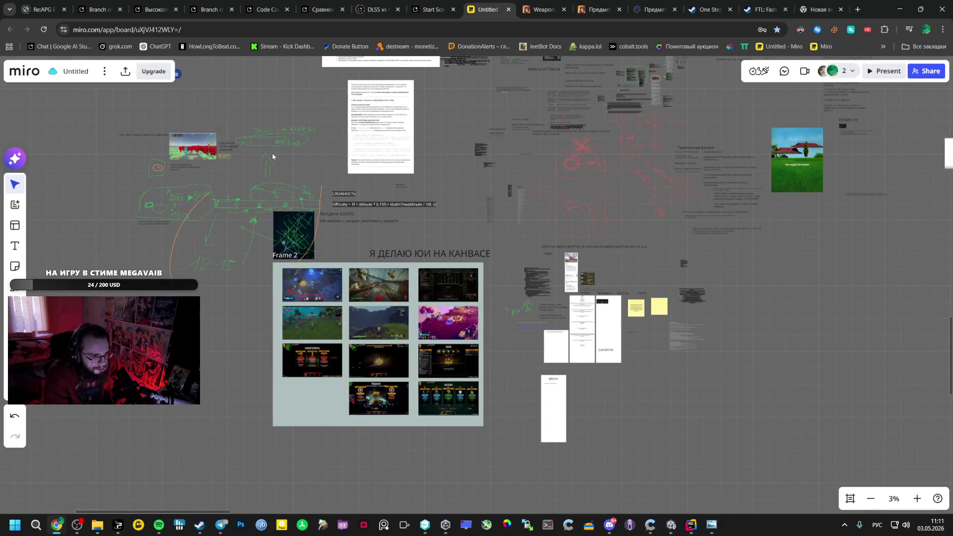
drag(273, 155, 360, 179)
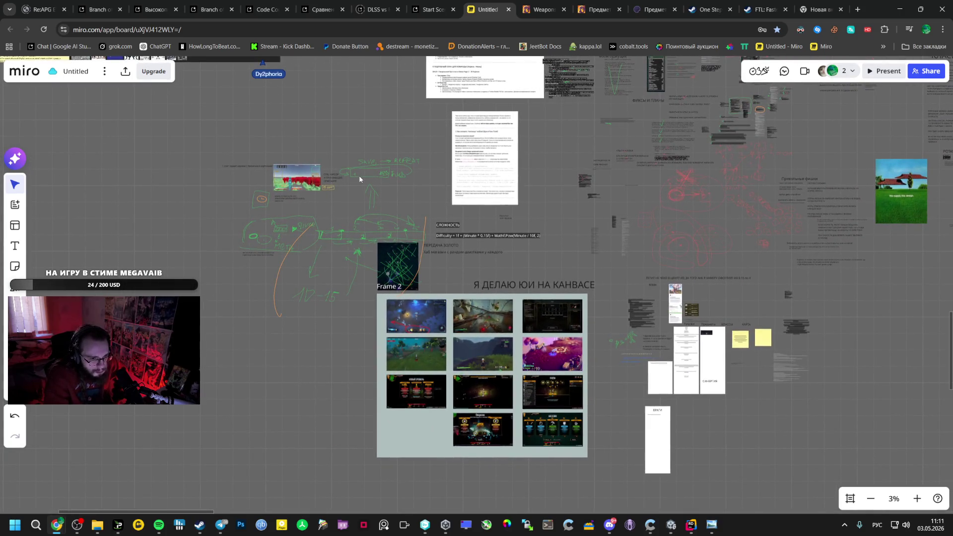
scroll(533, 432, up, 2)
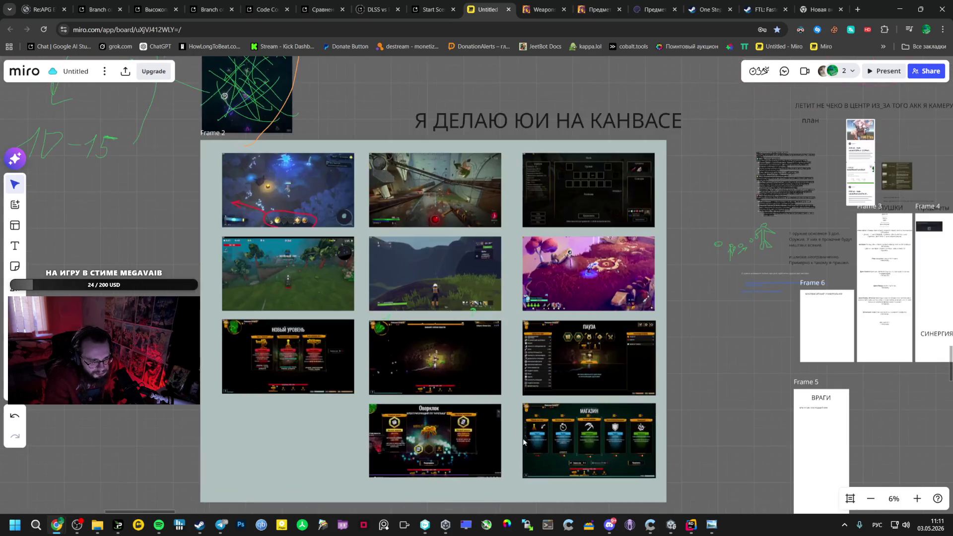
scroll(544, 417, up, 2)
scroll(553, 407, up, 2)
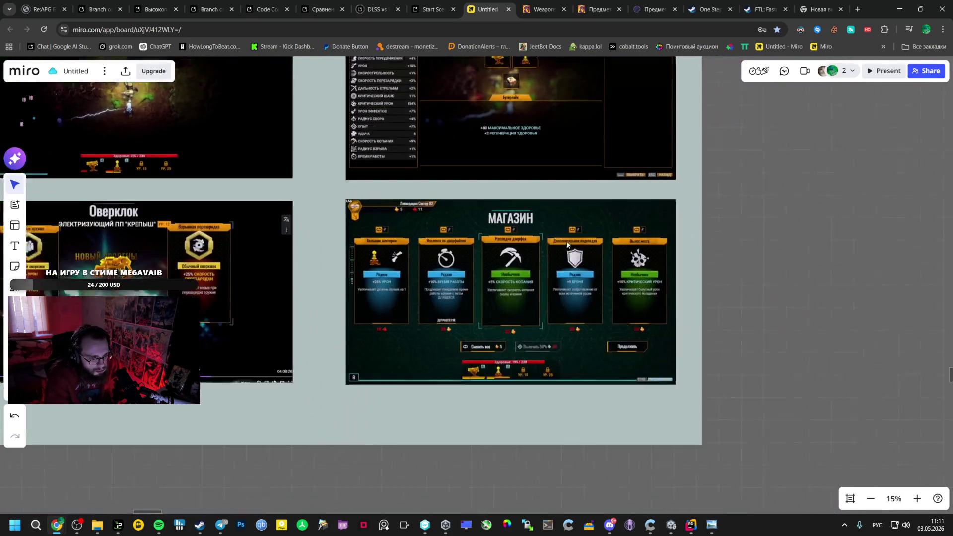
drag(690, 372, 507, 246)
scroll(506, 246, up, 1)
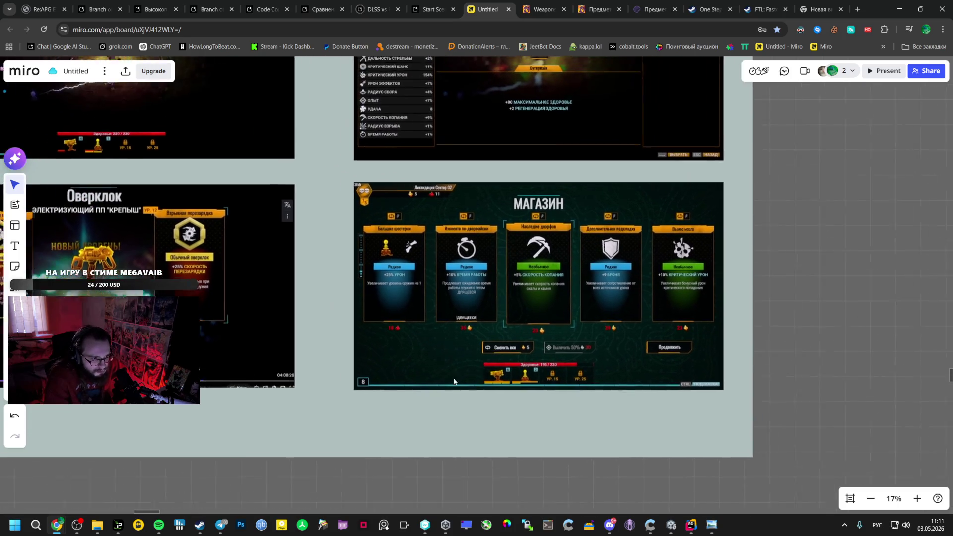
drag(378, 333, 488, 342)
scroll(624, 287, up, 1)
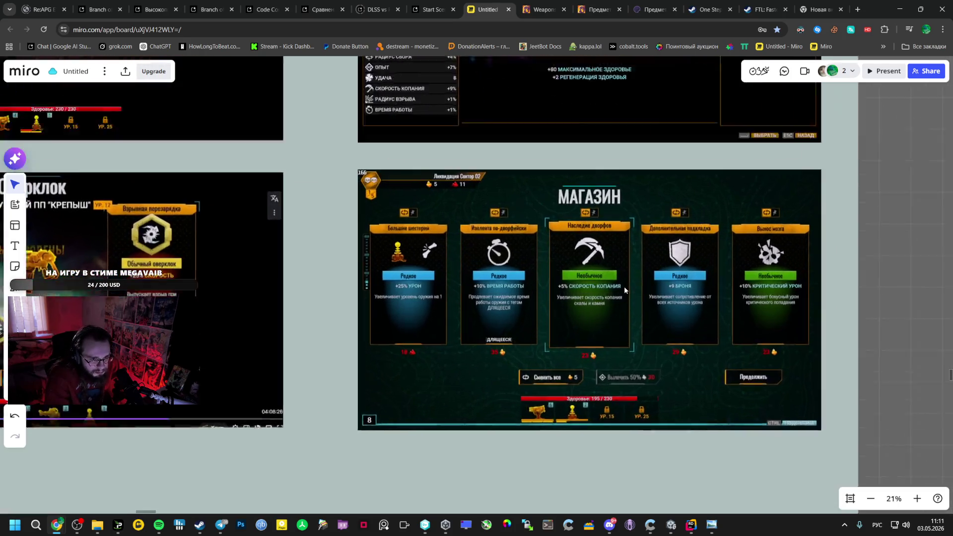
scroll(624, 287, up, 1)
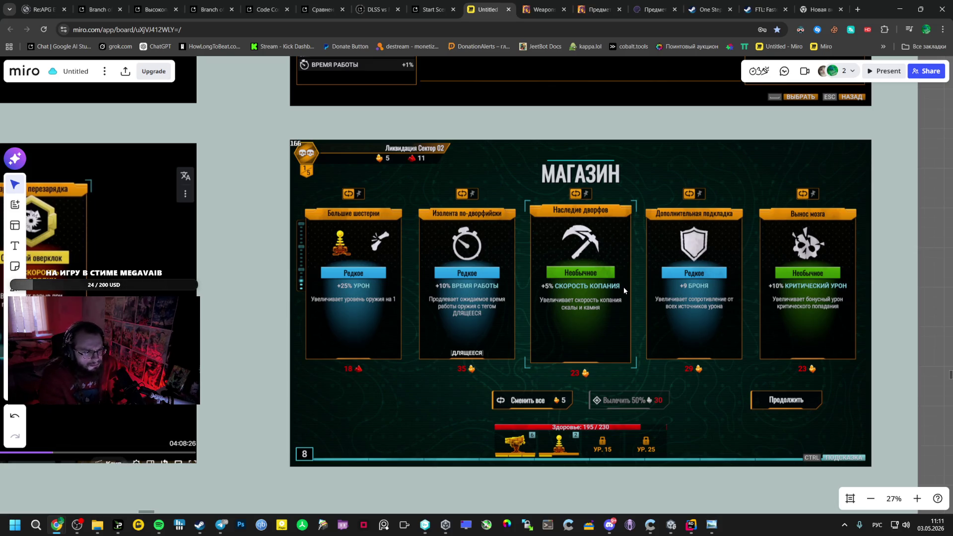
drag(422, 125, 491, 307)
click(158, 524)
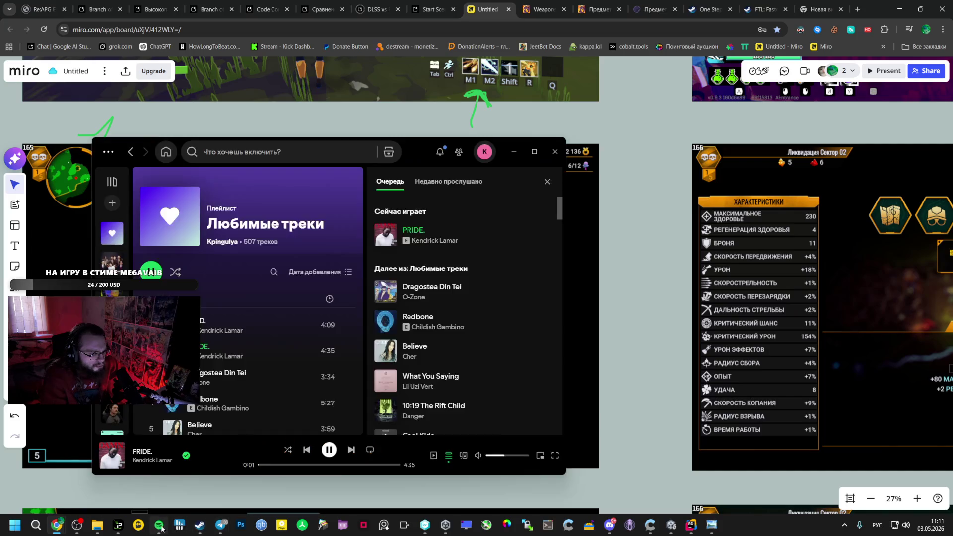